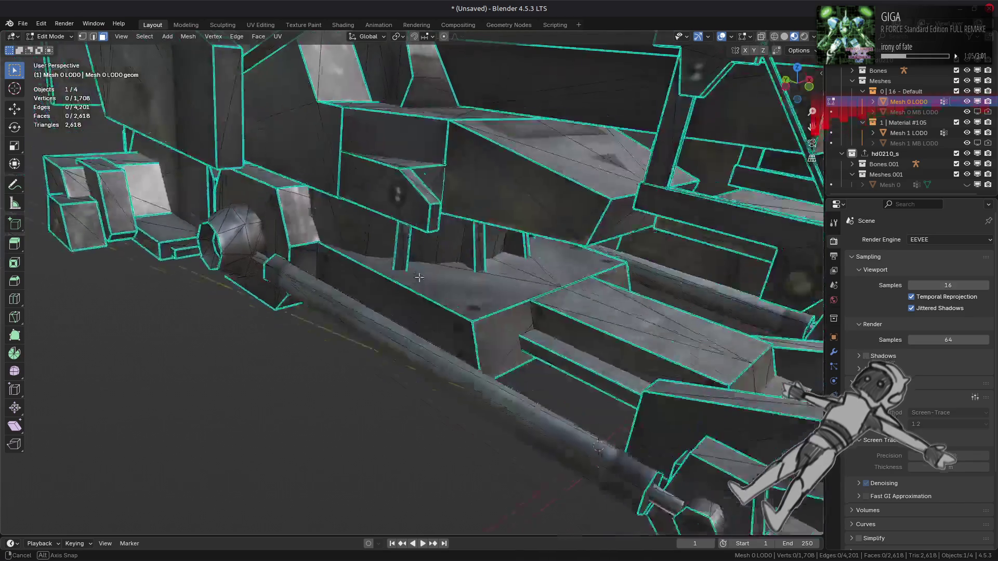
- Try isolating a connected piece with select linked and hide unselected, then reveal the whole mesh
{"action": "key", "text": "ctrl+l"}
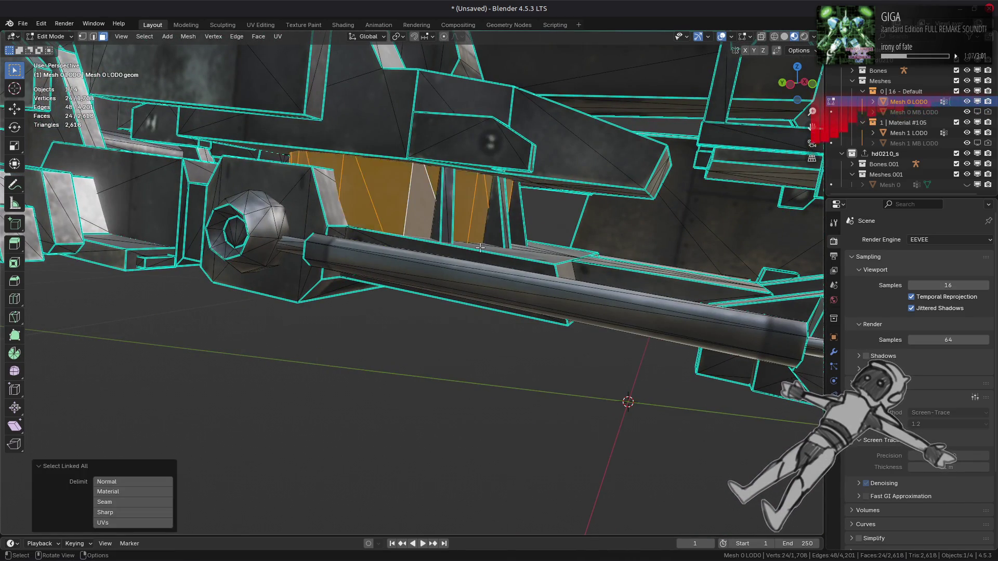
{"action": "key", "text": "shift+h"}
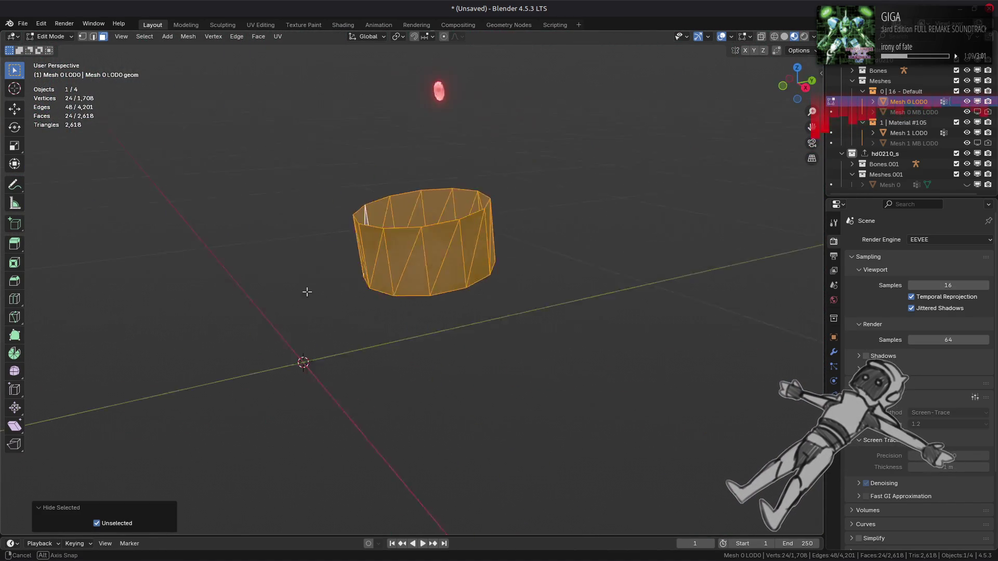
{"action": "key", "text": "alt+a"}
{"action": "middle_click_drag", "start_coordinate": [383, 303], "coordinate": [385, 303]}
{"action": "key", "text": "alt+h"}
{"action": "key", "text": "ctrl+z"}
{"action": "key", "text": "alt+h"}
{"action": "key", "text": "alt+a"}
{"action": "scroll", "coordinate": [472, 279], "scroll_direction": "up", "scroll_amount": 3}
{"action": "mouse_move", "coordinate": [472, 279]}
{"action": "middle_mouse_down"}
{"action": "mouse_move", "coordinate": [479, 312]}
{"action": "mouse_move", "coordinate": [507, 335]}
{"action": "mouse_move", "coordinate": [642, 326]}
{"action": "mouse_move", "coordinate": [567, 254]}
{"action": "mouse_move", "coordinate": [558, 319]}
{"action": "mouse_move", "coordinate": [570, 240]}
{"action": "mouse_move", "coordinate": [492, 273]}
{"action": "mouse_move", "coordinate": [532, 350]}
{"action": "mouse_move", "coordinate": [514, 332]}
{"action": "mouse_move", "coordinate": [532, 249]}
{"action": "mouse_move", "coordinate": [613, 412]}
{"action": "mouse_move", "coordinate": [573, 316]}
{"action": "middle_mouse_up"}
{"action": "scroll", "coordinate": [482, 326], "scroll_direction": "up", "scroll_amount": 3}
{"action": "key", "text": "Tab"}
{"action": "key", "text": "Tab"}
- Pick a face, select its linked piece, and hide everything else to isolate it
{"action": "key", "text": "a"}
{"action": "scroll", "coordinate": [559, 319], "scroll_direction": "up", "scroll_amount": 3}
{"action": "left_click", "coordinate": [570, 239]}
{"action": "key", "text": "ctrl+l"}
{"action": "key", "text": "shift+h"}
{"action": "key", "text": "alt+a"}
{"action": "key", "text": "a"}
{"action": "key", "text": "alt+a"}
{"action": "left_click", "coordinate": [813, 36]}
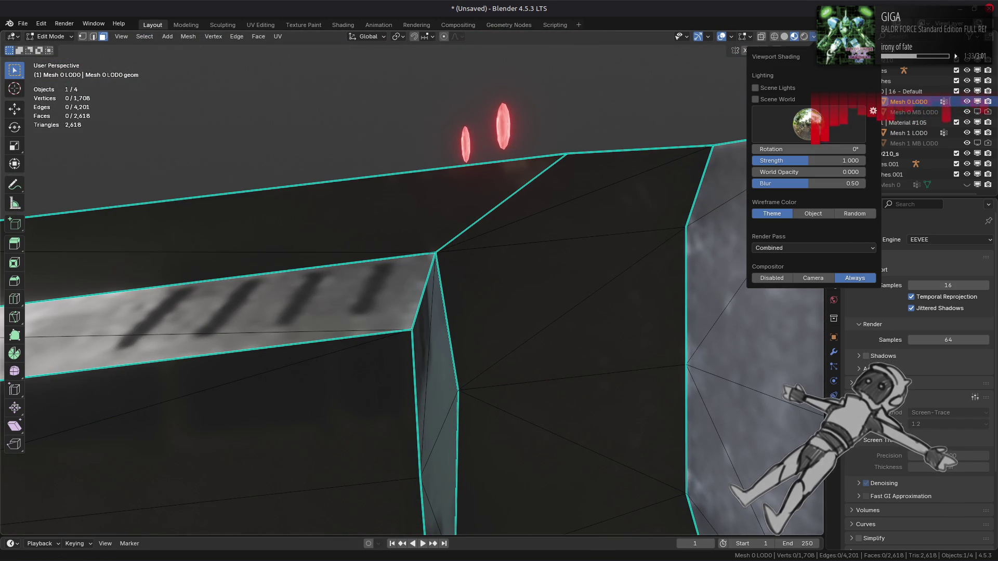
- Light the viewport with Scene World and set the world colour Value to 0.5
{"action": "left_click", "coordinate": [787, 99]}
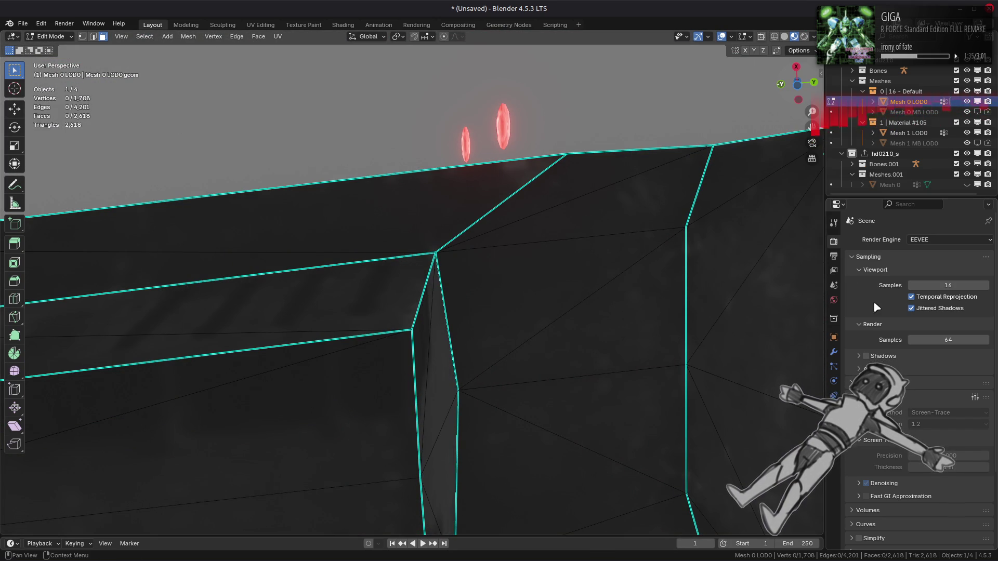
{"action": "left_click", "coordinate": [833, 300]}
{"action": "left_click", "coordinate": [942, 310]}
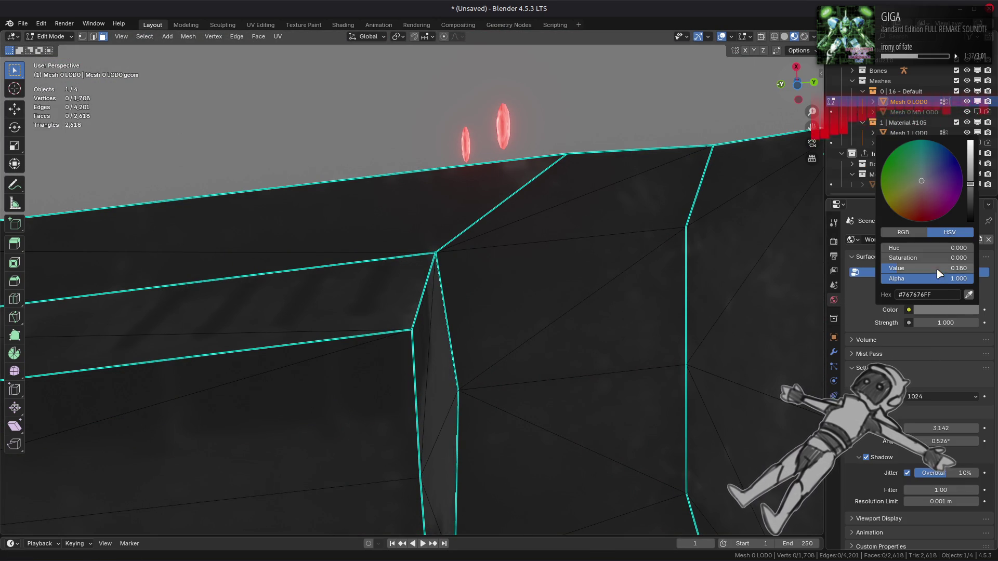
{"action": "key", "text": "Return"}
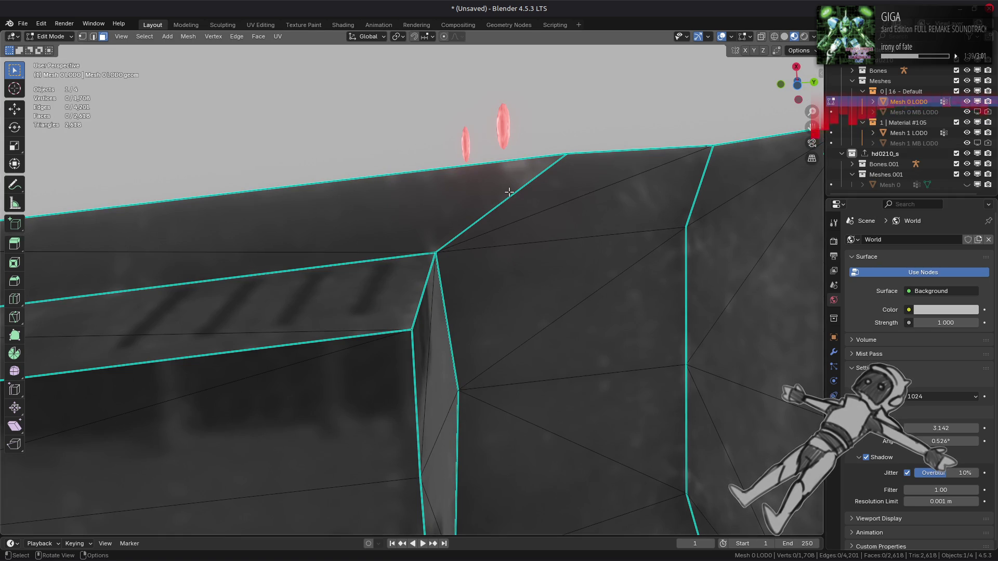
- Clear the sharp mark from the selected box edge
{"action": "right_click", "coordinate": [537, 285]}
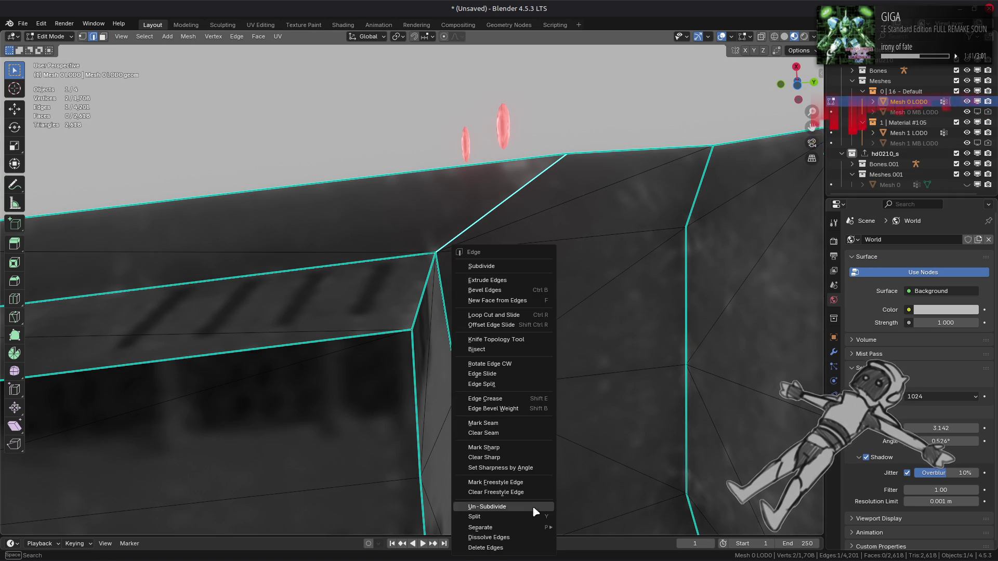
{"action": "left_click", "coordinate": [519, 459]}
{"action": "mouse_move", "coordinate": [556, 272]}
{"action": "middle_mouse_down"}
{"action": "mouse_move", "coordinate": [556, 289]}
{"action": "mouse_move", "coordinate": [528, 298]}
{"action": "mouse_move", "coordinate": [470, 289]}
{"action": "mouse_move", "coordinate": [519, 361]}
{"action": "mouse_move", "coordinate": [499, 311]}
{"action": "mouse_move", "coordinate": [535, 272]}
{"action": "mouse_move", "coordinate": [535, 238]}
{"action": "mouse_move", "coordinate": [589, 252]}
{"action": "mouse_move", "coordinate": [485, 256]}
{"action": "mouse_move", "coordinate": [405, 304]}
{"action": "middle_mouse_up"}
{"action": "mouse_move", "coordinate": [540, 206]}
{"action": "middle_mouse_down"}
{"action": "mouse_move", "coordinate": [485, 345]}
{"action": "mouse_move", "coordinate": [523, 330]}
{"action": "mouse_move", "coordinate": [498, 234]}
{"action": "mouse_move", "coordinate": [507, 260]}
{"action": "mouse_move", "coordinate": [446, 212]}
{"action": "mouse_move", "coordinate": [543, 278]}
{"action": "mouse_move", "coordinate": [520, 291]}
{"action": "mouse_move", "coordinate": [590, 255]}
{"action": "mouse_move", "coordinate": [535, 249]}
{"action": "mouse_move", "coordinate": [548, 236]}
{"action": "mouse_move", "coordinate": [409, 219]}
{"action": "mouse_move", "coordinate": [641, 232]}
{"action": "mouse_move", "coordinate": [587, 230]}
{"action": "mouse_move", "coordinate": [586, 207]}
{"action": "mouse_move", "coordinate": [569, 232]}
{"action": "mouse_move", "coordinate": [538, 225]}
{"action": "mouse_move", "coordinate": [574, 155]}
{"action": "mouse_move", "coordinate": [572, 232]}
{"action": "mouse_move", "coordinate": [570, 213]}
{"action": "mouse_move", "coordinate": [835, 355]}
{"action": "middle_mouse_up"}
{"action": "key", "text": "Tab"}
{"action": "key", "text": "Tab"}
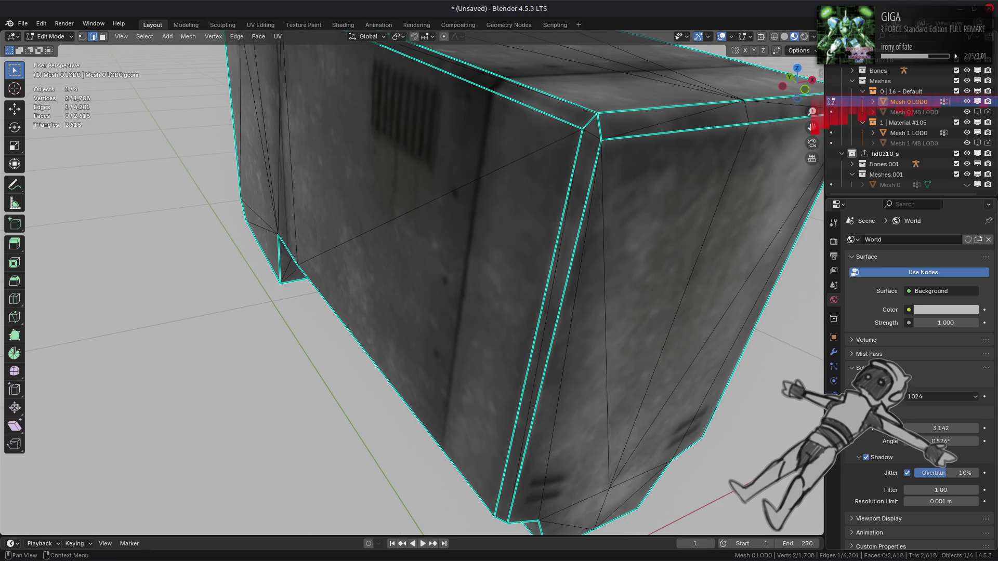
{"action": "left_click", "coordinate": [813, 37]}
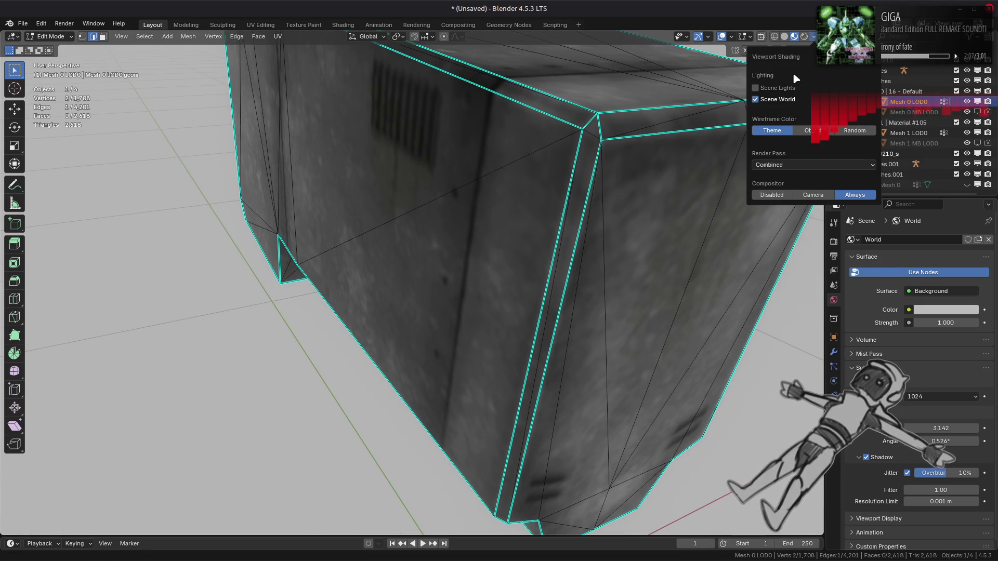
- Turn off Scene World viewport lighting and inspect the box's corners
{"action": "left_click", "coordinate": [780, 100]}
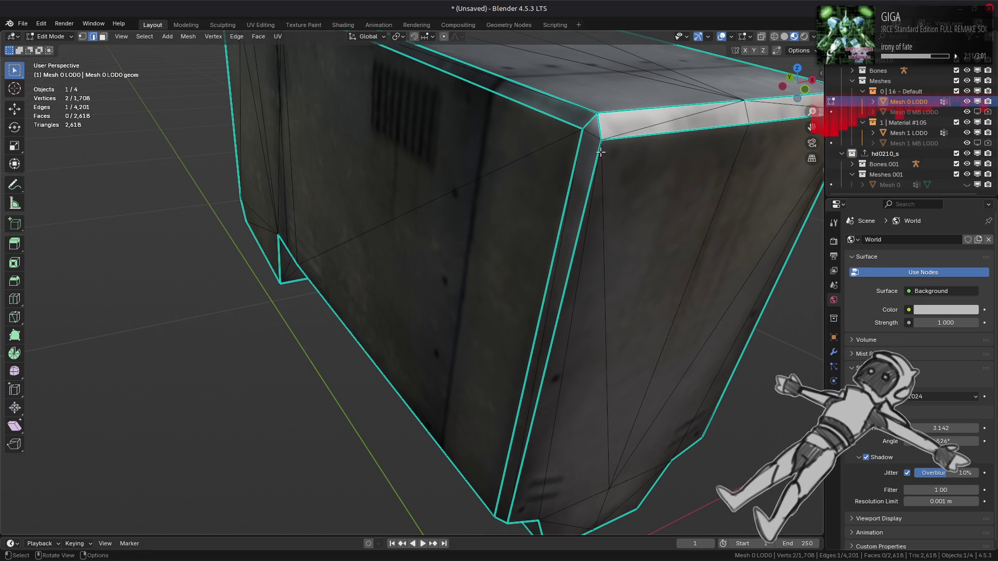
{"action": "scroll", "coordinate": [593, 169], "scroll_direction": "down", "scroll_amount": 5}
{"action": "mouse_move", "coordinate": [597, 173]}
{"action": "middle_mouse_down"}
{"action": "mouse_move", "coordinate": [579, 192]}
{"action": "mouse_move", "coordinate": [364, 184]}
{"action": "middle_mouse_up"}
{"action": "scroll", "coordinate": [338, 229], "scroll_direction": "down", "scroll_amount": 5}
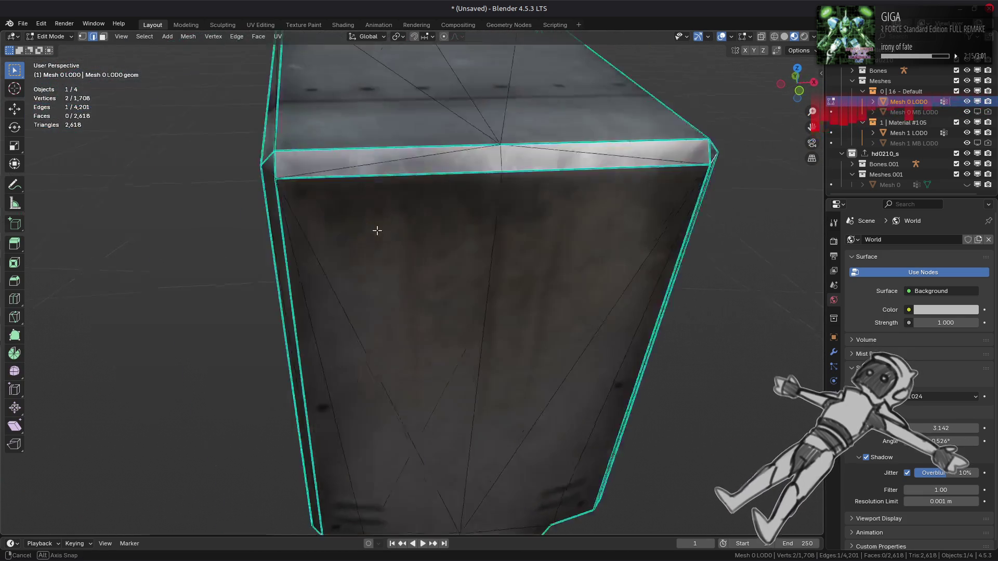
{"action": "middle_click_drag", "start_coordinate": [376, 229], "coordinate": [500, 236]}
{"action": "scroll", "coordinate": [500, 236], "scroll_direction": "up", "scroll_amount": 5}
{"action": "scroll", "coordinate": [402, 269], "scroll_direction": "down", "scroll_amount": 5}
{"action": "mouse_move", "coordinate": [402, 268]}
{"action": "middle_mouse_down"}
{"action": "mouse_move", "coordinate": [312, 263]}
{"action": "mouse_move", "coordinate": [472, 322]}
{"action": "mouse_move", "coordinate": [494, 275]}
{"action": "mouse_move", "coordinate": [408, 280]}
{"action": "middle_mouse_up"}
- Mark the two selected box edges as sharp and return to Object Mode
{"action": "key", "text": "Tab"}
{"action": "scroll", "coordinate": [492, 296], "scroll_direction": "up", "scroll_amount": 5}
{"action": "scroll", "coordinate": [494, 276], "scroll_direction": "down", "scroll_amount": 5}
{"action": "key", "text": "Tab"}
{"action": "key", "text": "ctrl+e"}
{"action": "left_click", "coordinate": [394, 266]}
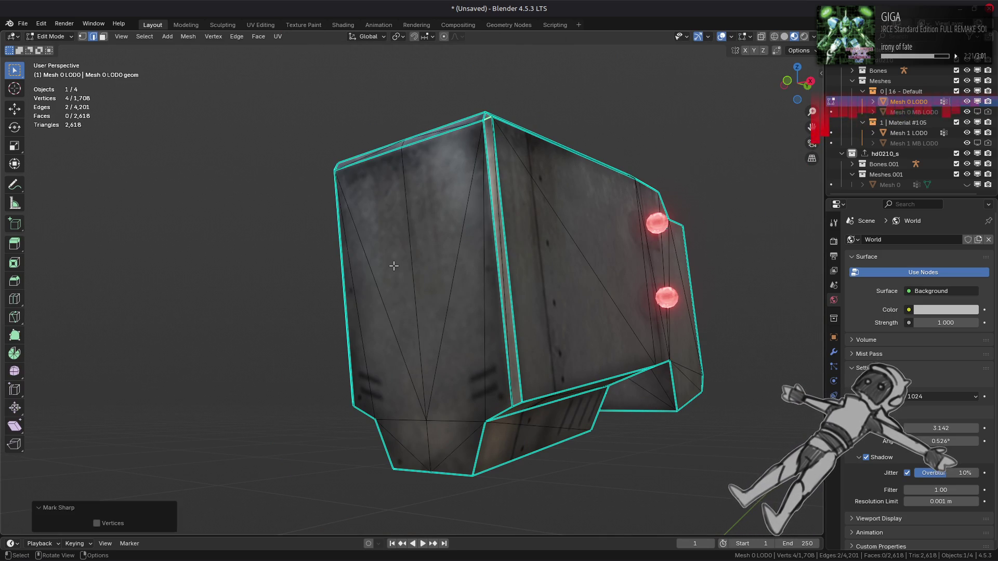
{"action": "key", "text": "Tab"}
{"action": "mouse_move", "coordinate": [404, 271]}
{"action": "middle_mouse_down"}
{"action": "mouse_move", "coordinate": [403, 258]}
{"action": "mouse_move", "coordinate": [404, 301]}
{"action": "mouse_move", "coordinate": [407, 282]}
{"action": "mouse_move", "coordinate": [387, 306]}
{"action": "mouse_move", "coordinate": [451, 277]}
{"action": "middle_mouse_up"}
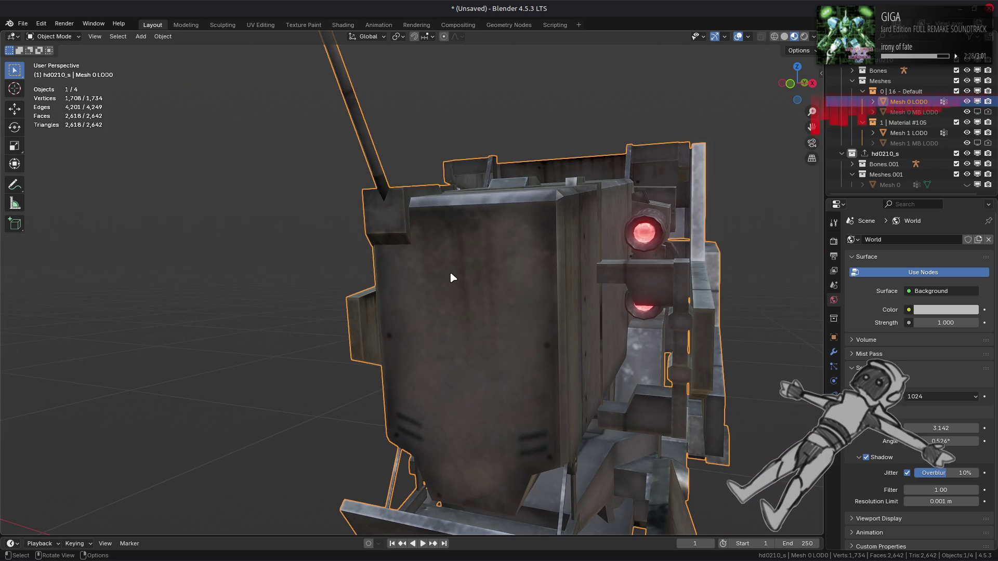
- Add a Weighted Normal modifier with Keep Sharp on and Corner Angle weighting
{"action": "left_click", "coordinate": [834, 352]}
{"action": "left_click", "coordinate": [857, 241]}
{"action": "mouse_move", "coordinate": [858, 242]}
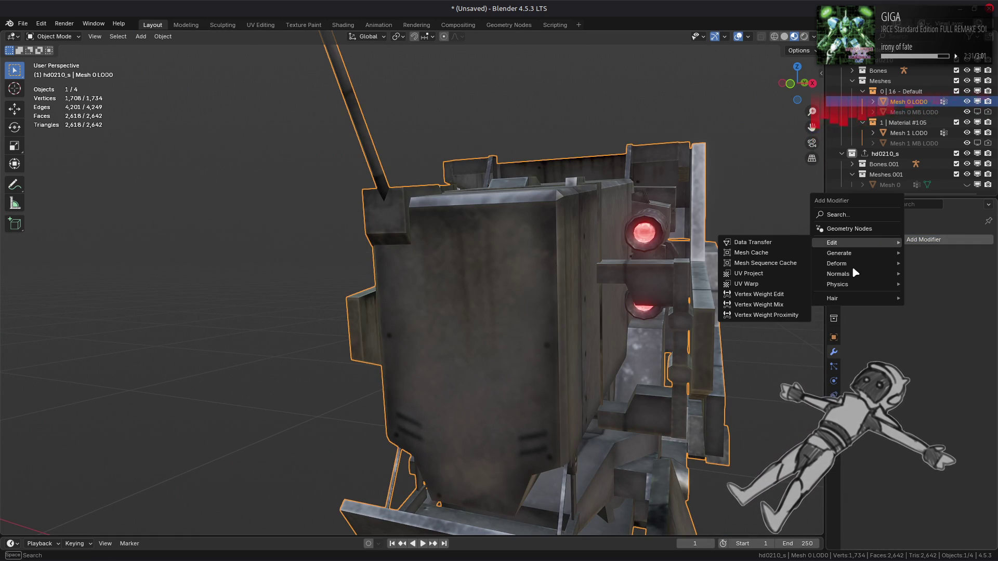
{"action": "mouse_move", "coordinate": [852, 274]}
{"action": "left_click", "coordinate": [789, 284]}
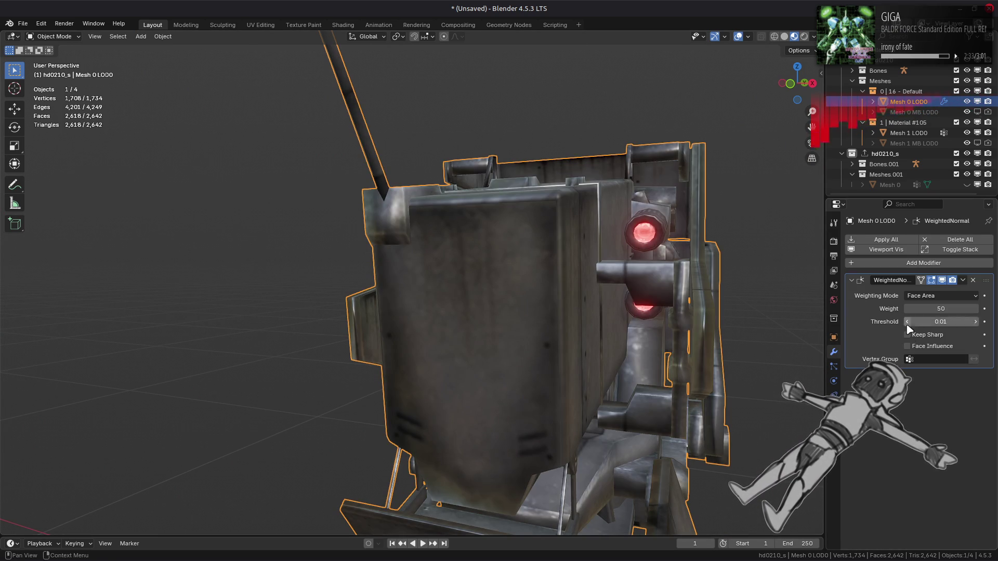
{"action": "left_click", "coordinate": [907, 334]}
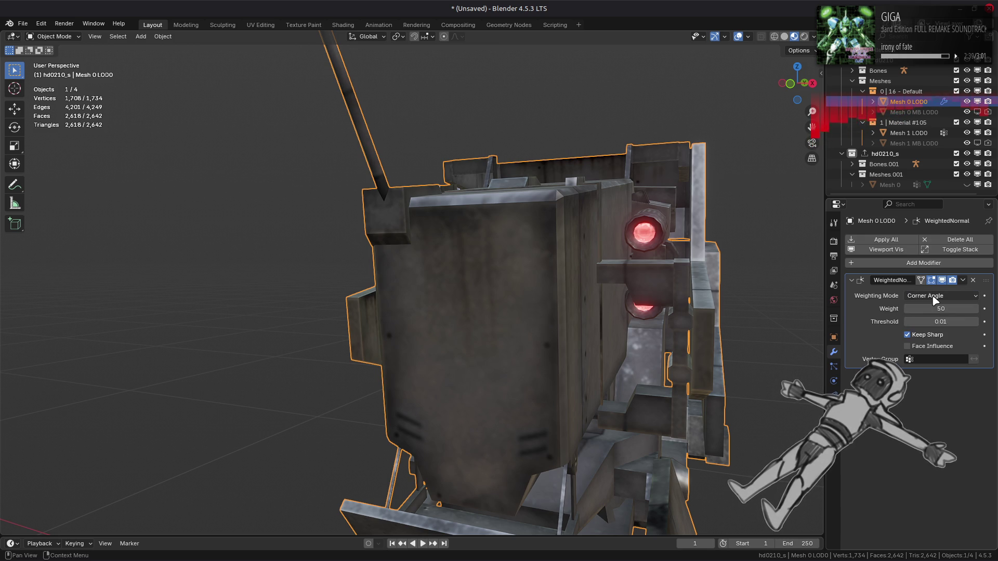
{"action": "left_click", "coordinate": [929, 322]}
- Enter Edit Mode and isolate Mesh 0 LOD0 in local view
{"action": "key", "text": "Tab"}
{"action": "key", "text": "KP_Divide"}
{"action": "mouse_move", "coordinate": [475, 260]}
{"action": "middle_mouse_down"}
{"action": "mouse_move", "coordinate": [493, 276]}
{"action": "mouse_move", "coordinate": [414, 288]}
{"action": "middle_mouse_up"}
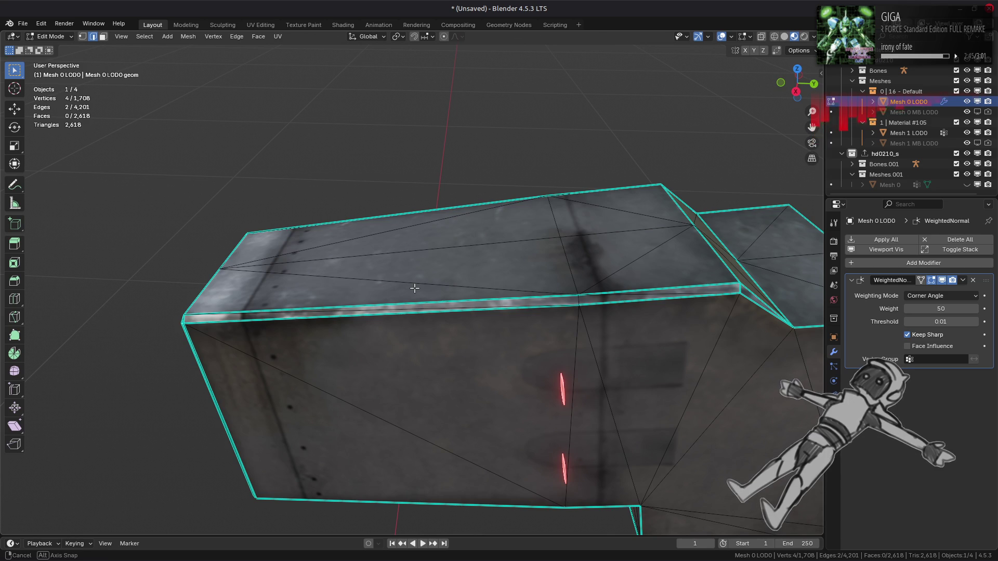
- Reveal all geometry and select the two faces on the mech's lower end
{"action": "key", "text": "alt+h"}
{"action": "mouse_move", "coordinate": [491, 288]}
{"action": "middle_mouse_down"}
{"action": "mouse_move", "coordinate": [532, 306]}
{"action": "mouse_move", "coordinate": [480, 281]}
{"action": "mouse_move", "coordinate": [530, 283]}
{"action": "mouse_move", "coordinate": [539, 330]}
{"action": "middle_mouse_up"}
{"action": "key", "text": "alt+a"}
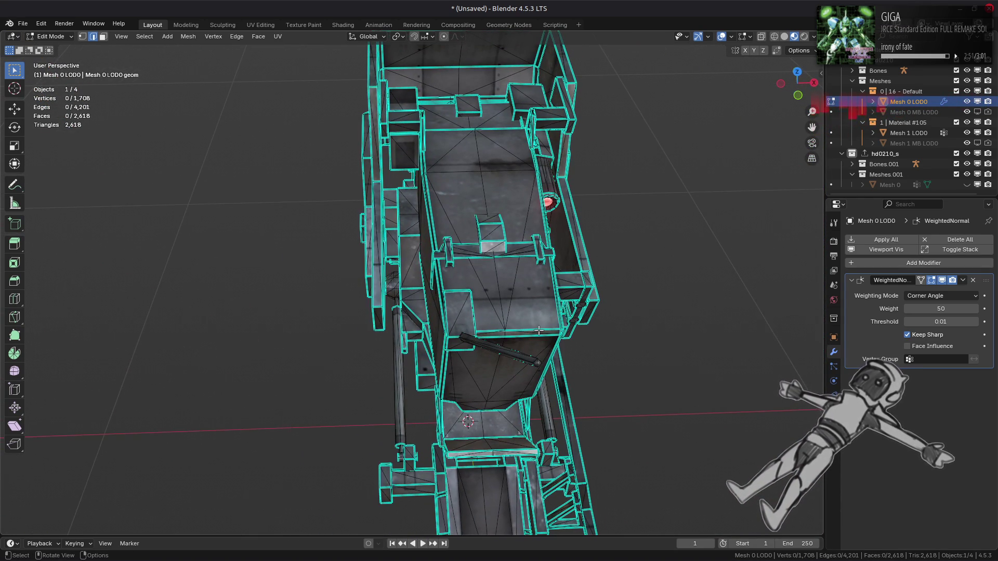
{"action": "key", "text": "1"}
{"action": "key", "text": "a"}
{"action": "middle_click_drag", "start_coordinate": [539, 372], "coordinate": [551, 378]}
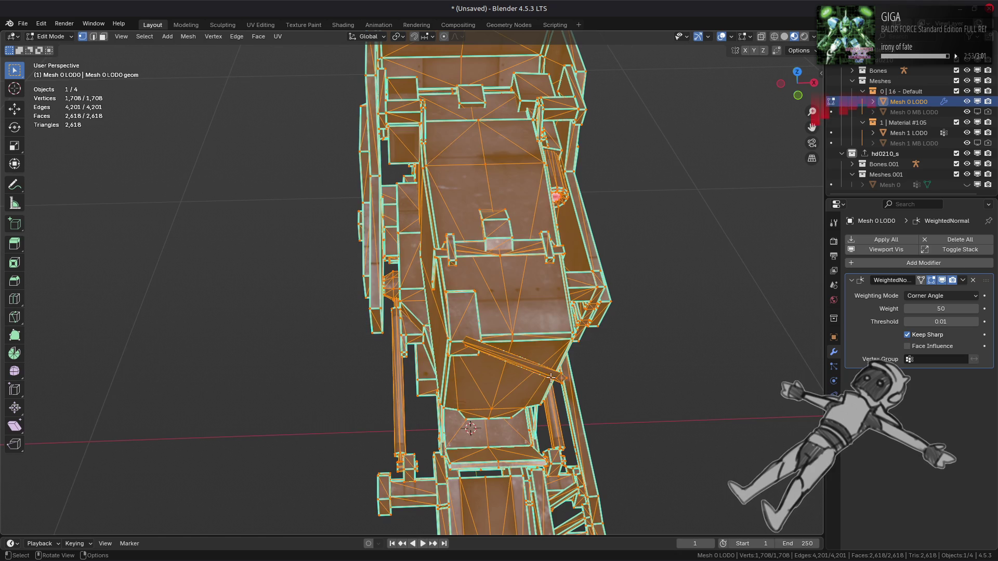
{"action": "left_click", "coordinate": [562, 378]}
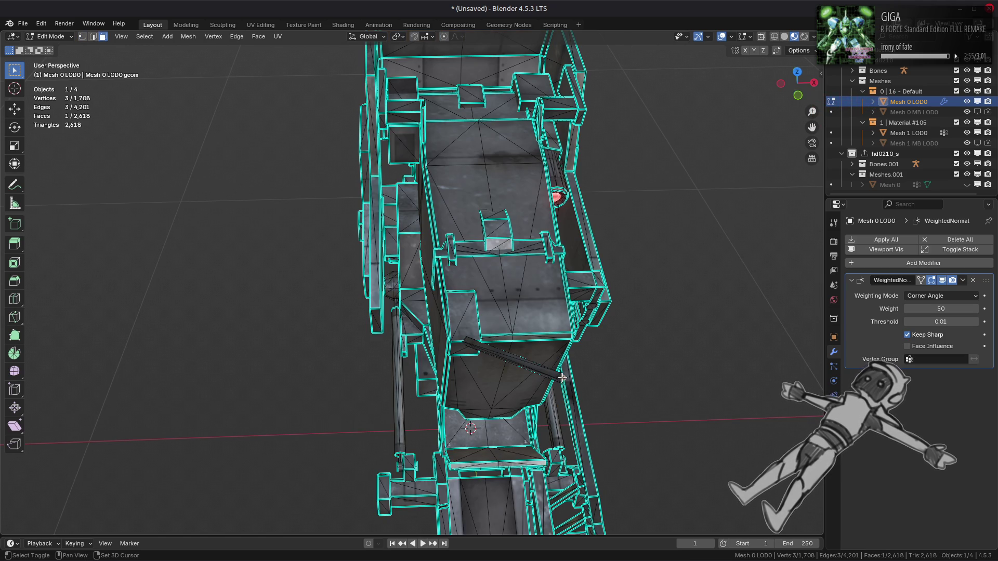
{"action": "left_click", "coordinate": [144, 37]}
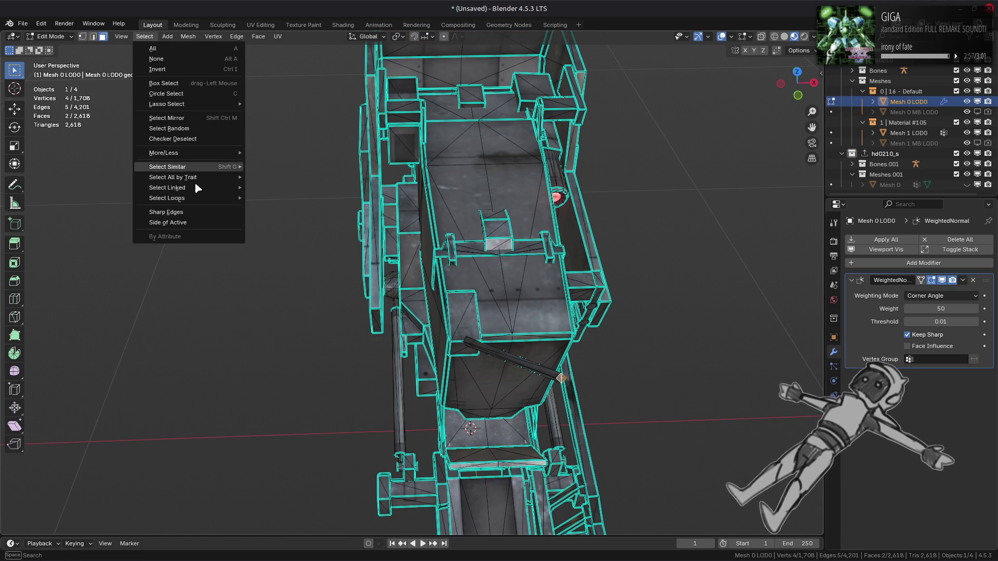
{"action": "mouse_move", "coordinate": [229, 202]}
{"action": "left_click", "coordinate": [278, 232]}
{"action": "key", "text": "ctrl+e"}
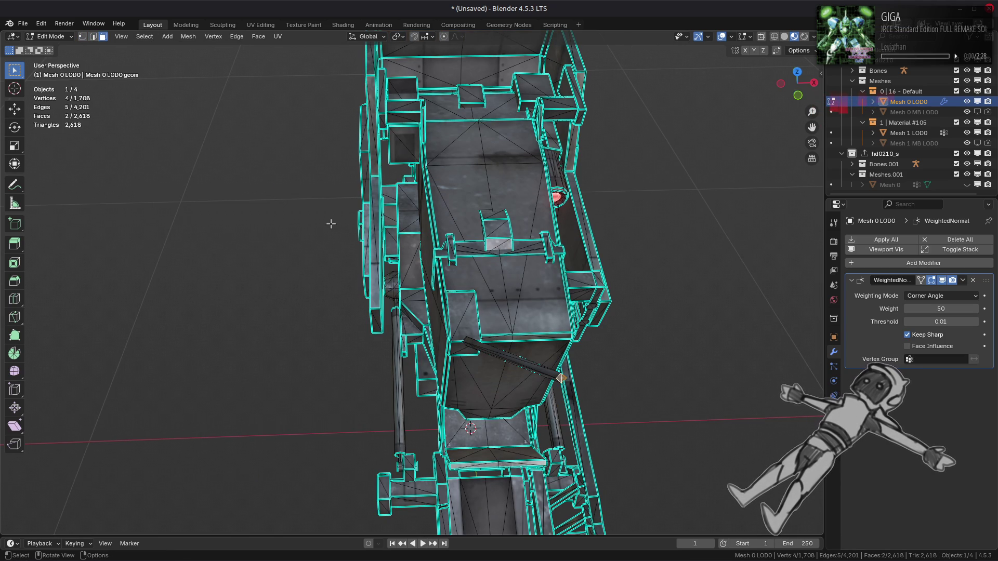
- Set the selected faces' face strength to Weak and return to Object Mode
{"action": "left_click", "coordinate": [188, 37]}
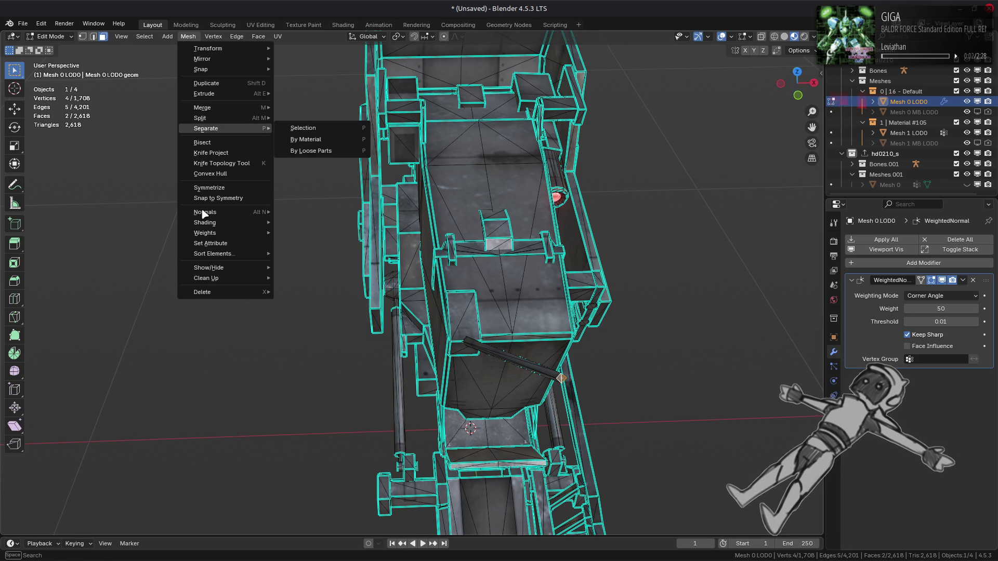
{"action": "mouse_move", "coordinate": [226, 214]}
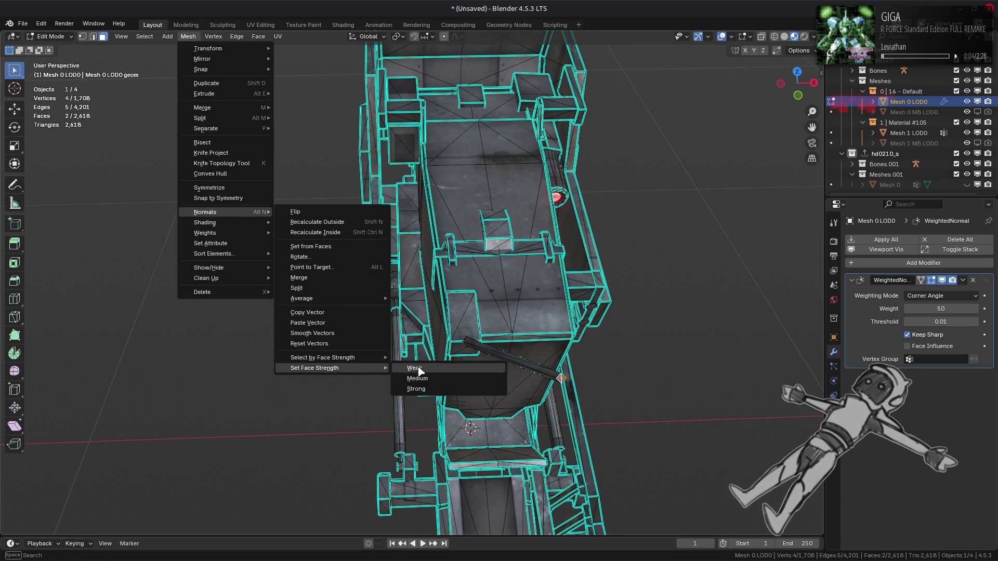
{"action": "left_click", "coordinate": [419, 369]}
{"action": "key", "text": "Tab"}
{"action": "middle_click_drag", "start_coordinate": [626, 310], "coordinate": [766, 305]}
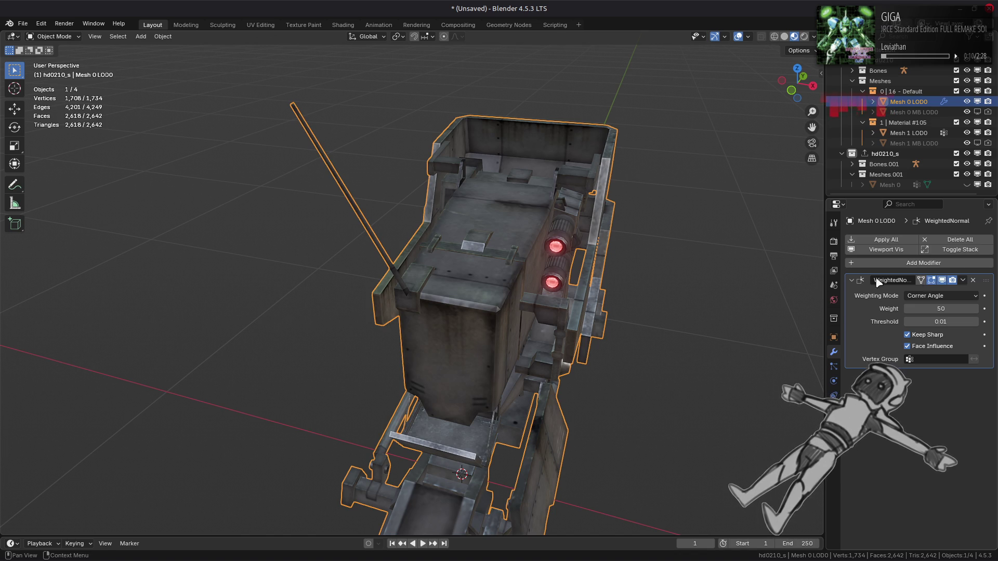
- Enter Edit Mode on Mesh 0 LOD0 and isolate a connected strip near the box top
{"action": "left_click", "coordinate": [644, 288]}
{"action": "scroll", "coordinate": [566, 283], "scroll_direction": "up", "scroll_amount": 6}
{"action": "middle_click_drag", "start_coordinate": [566, 283], "coordinate": [477, 275]}
{"action": "key", "text": "Tab"}
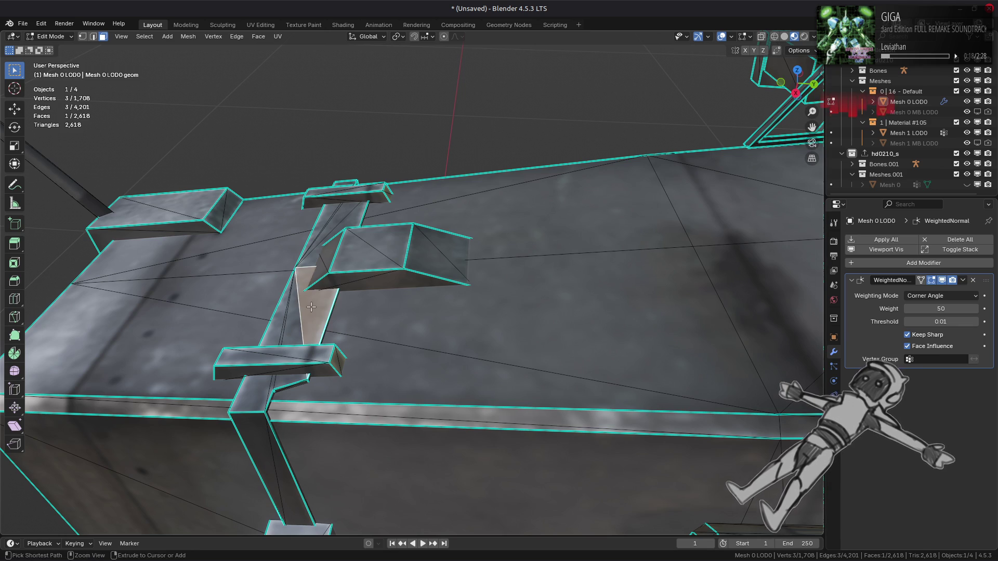
{"action": "key", "text": "ctrl+l"}
{"action": "key", "text": "shift+h"}
{"action": "mouse_move", "coordinate": [314, 304]}
{"action": "middle_mouse_down"}
{"action": "mouse_move", "coordinate": [419, 305]}
{"action": "mouse_move", "coordinate": [437, 328]}
{"action": "mouse_move", "coordinate": [420, 274]}
{"action": "mouse_move", "coordinate": [388, 307]}
{"action": "mouse_move", "coordinate": [336, 330]}
{"action": "middle_mouse_up"}
{"action": "scroll", "coordinate": [334, 310], "scroll_direction": "up", "scroll_amount": 3}
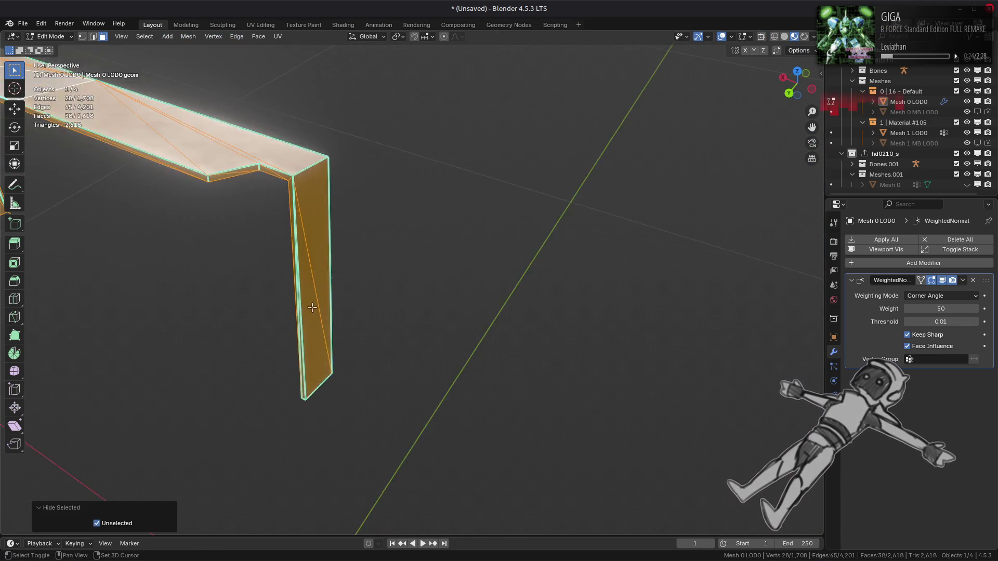
{"action": "scroll", "coordinate": [311, 307], "scroll_direction": "down", "scroll_amount": 5}
{"action": "key", "text": "alt+a"}
{"action": "mouse_move", "coordinate": [423, 329]}
{"action": "middle_mouse_down"}
{"action": "mouse_move", "coordinate": [439, 307]}
{"action": "mouse_move", "coordinate": [513, 300]}
{"action": "mouse_move", "coordinate": [528, 282]}
{"action": "mouse_move", "coordinate": [522, 264]}
{"action": "mouse_move", "coordinate": [452, 256]}
{"action": "mouse_move", "coordinate": [545, 271]}
{"action": "mouse_move", "coordinate": [429, 253]}
{"action": "middle_mouse_up"}
- Reveal the mesh and isolate the connected wall strips beneath the red lights instead
{"action": "key", "text": "alt+h"}
{"action": "key", "text": "alt+a"}
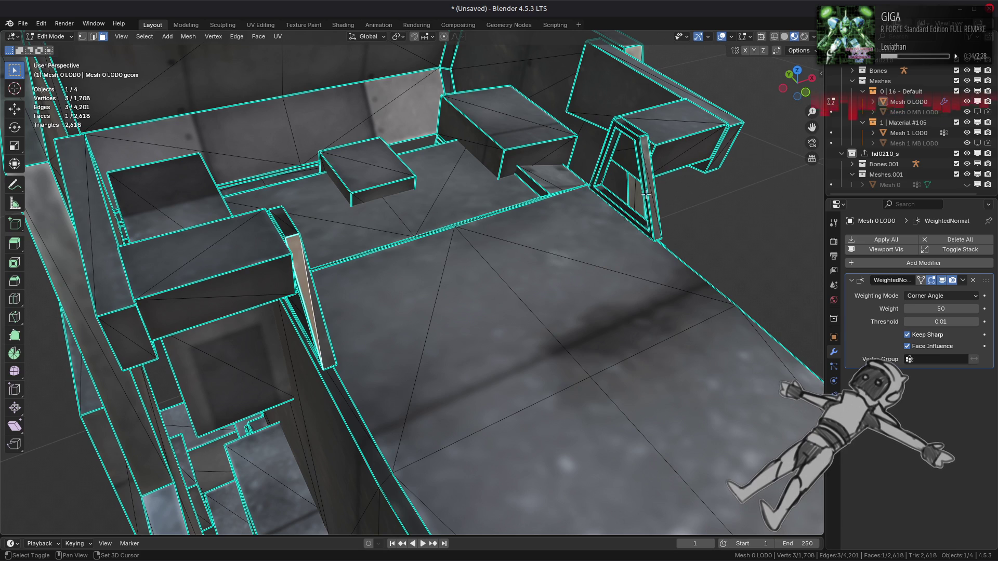
{"action": "key", "text": "ctrl+l"}
{"action": "key", "text": "shift+h"}
{"action": "mouse_move", "coordinate": [649, 207]}
{"action": "middle_mouse_down"}
{"action": "mouse_move", "coordinate": [634, 170]}
{"action": "mouse_move", "coordinate": [495, 211]}
{"action": "mouse_move", "coordinate": [422, 142]}
{"action": "mouse_move", "coordinate": [415, 216]}
{"action": "mouse_move", "coordinate": [653, 227]}
{"action": "mouse_move", "coordinate": [363, 250]}
{"action": "mouse_move", "coordinate": [374, 223]}
{"action": "mouse_move", "coordinate": [350, 223]}
{"action": "mouse_move", "coordinate": [359, 244]}
{"action": "mouse_move", "coordinate": [480, 247]}
{"action": "mouse_move", "coordinate": [427, 290]}
{"action": "mouse_move", "coordinate": [454, 232]}
{"action": "mouse_move", "coordinate": [454, 282]}
{"action": "mouse_move", "coordinate": [434, 264]}
{"action": "mouse_move", "coordinate": [441, 187]}
{"action": "mouse_move", "coordinate": [359, 160]}
{"action": "mouse_move", "coordinate": [221, 205]}
{"action": "mouse_move", "coordinate": [212, 263]}
{"action": "mouse_move", "coordinate": [220, 267]}
{"action": "mouse_move", "coordinate": [276, 270]}
{"action": "mouse_move", "coordinate": [423, 251]}
{"action": "mouse_move", "coordinate": [461, 234]}
{"action": "mouse_move", "coordinate": [529, 232]}
{"action": "mouse_move", "coordinate": [389, 271]}
{"action": "mouse_move", "coordinate": [399, 293]}
{"action": "middle_mouse_up"}
{"action": "key", "text": "alt+h"}
{"action": "key", "text": "alt+a"}
{"action": "key", "text": "ctrl+l"}
{"action": "key", "text": "shift+h"}
{"action": "key", "text": "alt+a"}
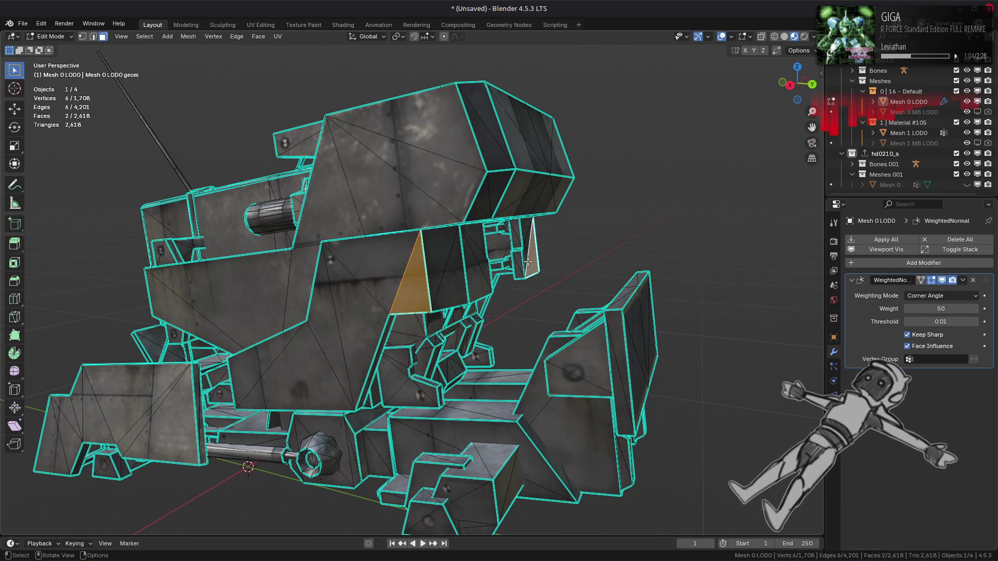
- Isolate the symmetric pair of angled side pieces and frame them in view
{"action": "key", "text": "ctrl+l"}
{"action": "key", "text": "shift+h"}
{"action": "key", "text": "KP_Decimal"}
{"action": "mouse_move", "coordinate": [527, 263]}
{"action": "middle_mouse_down"}
{"action": "mouse_move", "coordinate": [310, 223]}
{"action": "mouse_move", "coordinate": [375, 229]}
{"action": "mouse_move", "coordinate": [415, 252]}
{"action": "mouse_move", "coordinate": [422, 279]}
{"action": "middle_mouse_up"}
- Beautify the triangulation of the selected side pieces' faces
{"action": "middle_click_drag", "start_coordinate": [353, 256], "coordinate": [532, 258]}
{"action": "scroll", "coordinate": [532, 258], "scroll_direction": "up", "scroll_amount": 4}
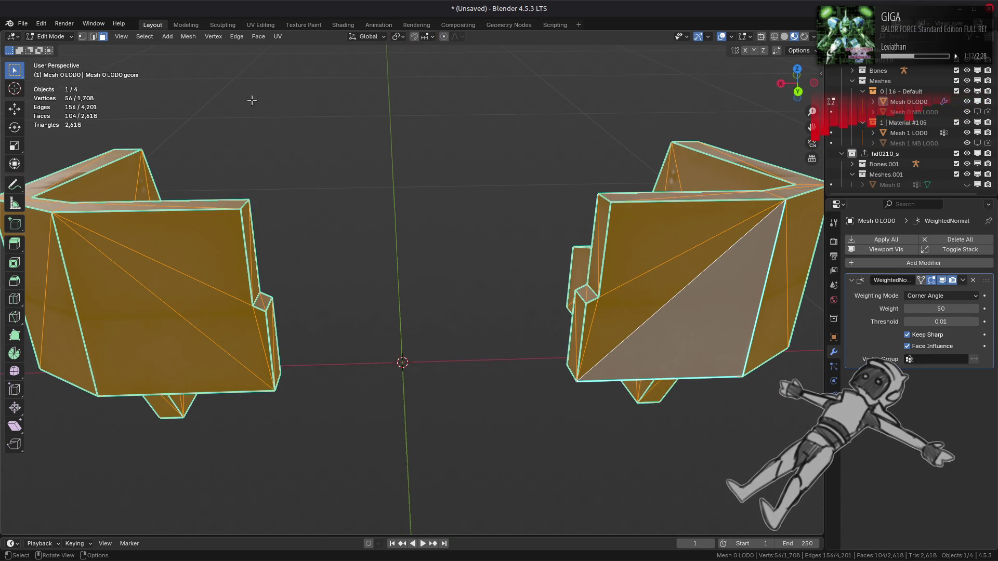
{"action": "left_click", "coordinate": [258, 36]}
{"action": "left_click", "coordinate": [312, 172]}
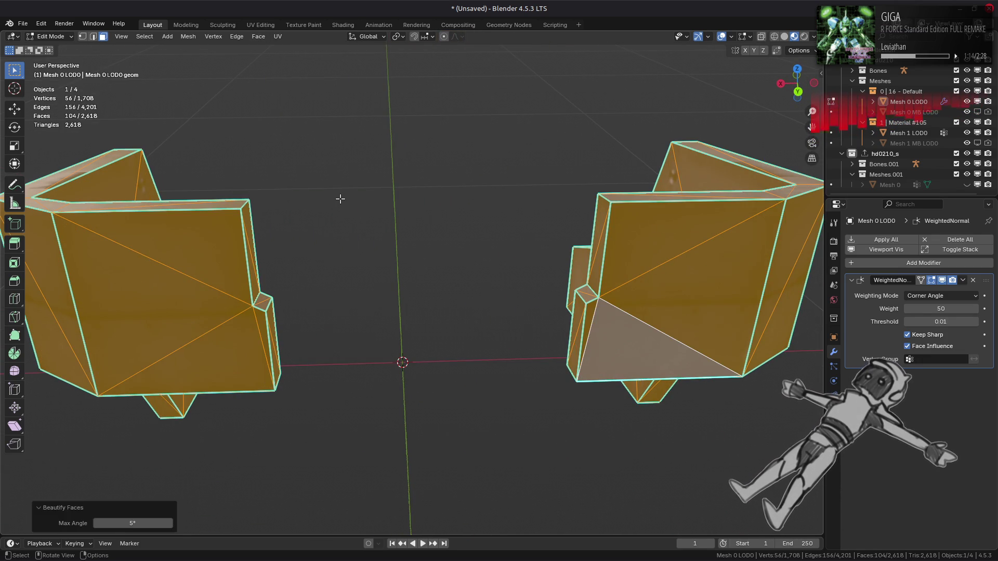
- Reveal all geometry, select a linked head panel region, and beautify its faces
{"action": "key", "text": "alt+h"}
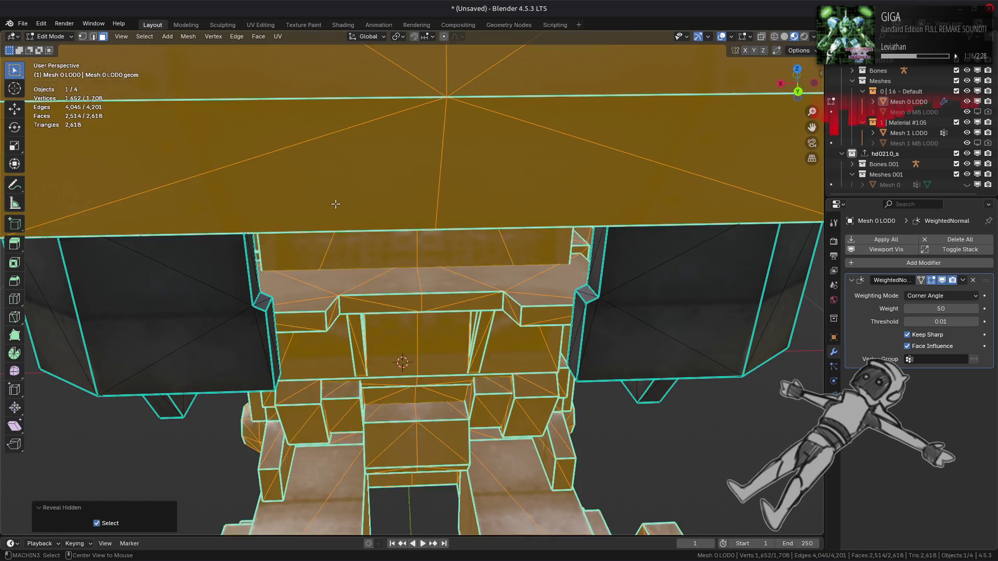
{"action": "key", "text": "alt+a"}
{"action": "scroll", "coordinate": [364, 206], "scroll_direction": "down", "scroll_amount": 5}
{"action": "middle_click_drag", "start_coordinate": [374, 208], "coordinate": [411, 220]}
{"action": "left_click", "coordinate": [413, 222]}
{"action": "key", "text": "ctrl+l"}
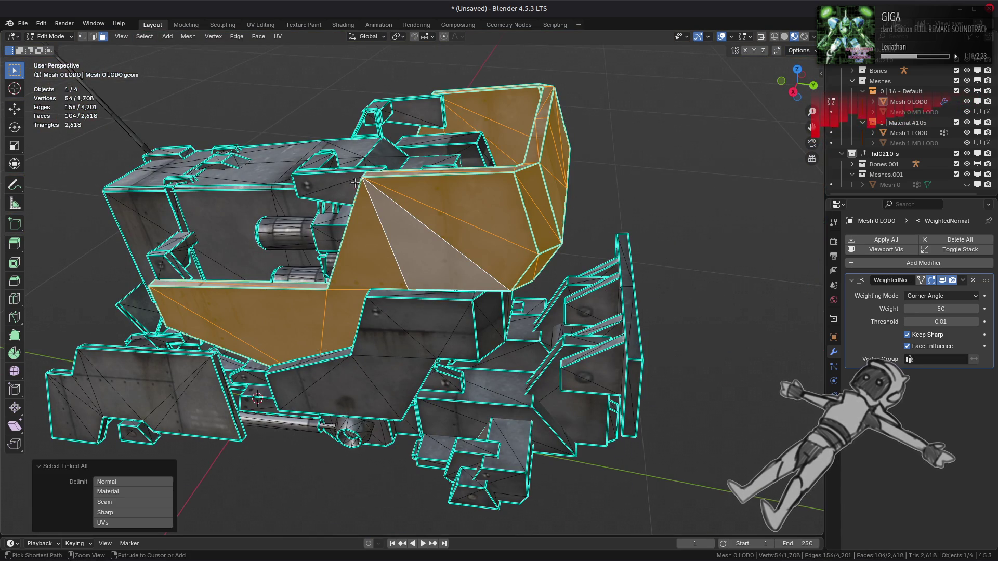
{"action": "left_click", "coordinate": [258, 36]}
{"action": "left_click", "coordinate": [299, 170]}
{"action": "middle_click_drag", "start_coordinate": [279, 200], "coordinate": [322, 176]}
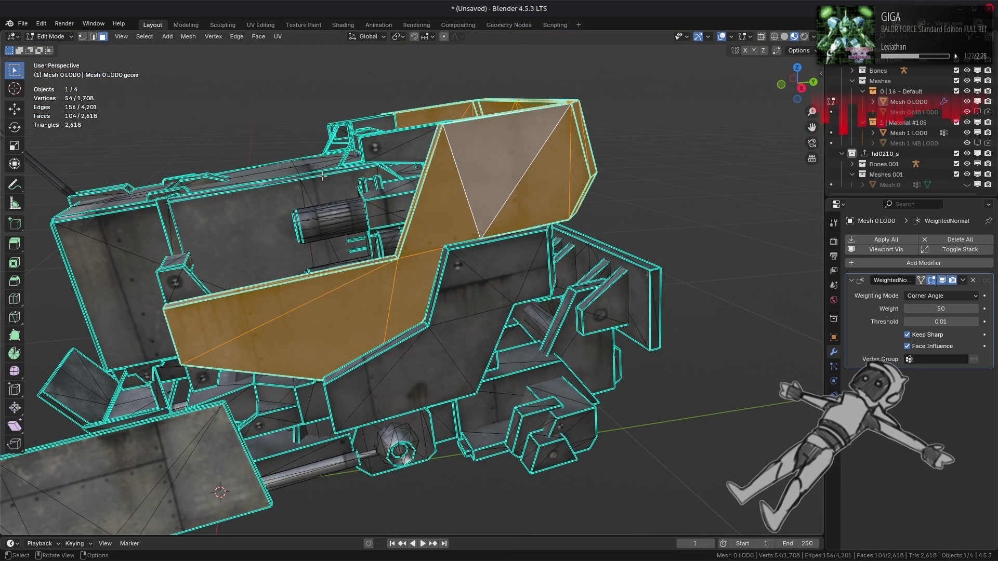
{"action": "key", "text": "alt+a"}
- Isolate the small octagonal nut at the piston's end and frame it
{"action": "scroll", "coordinate": [455, 382], "scroll_direction": "up", "scroll_amount": 4}
{"action": "scroll", "coordinate": [496, 139], "scroll_direction": "up", "scroll_amount": 3}
{"action": "middle_click_drag", "start_coordinate": [496, 140], "coordinate": [505, 254]}
{"action": "key", "text": "ctrl+l"}
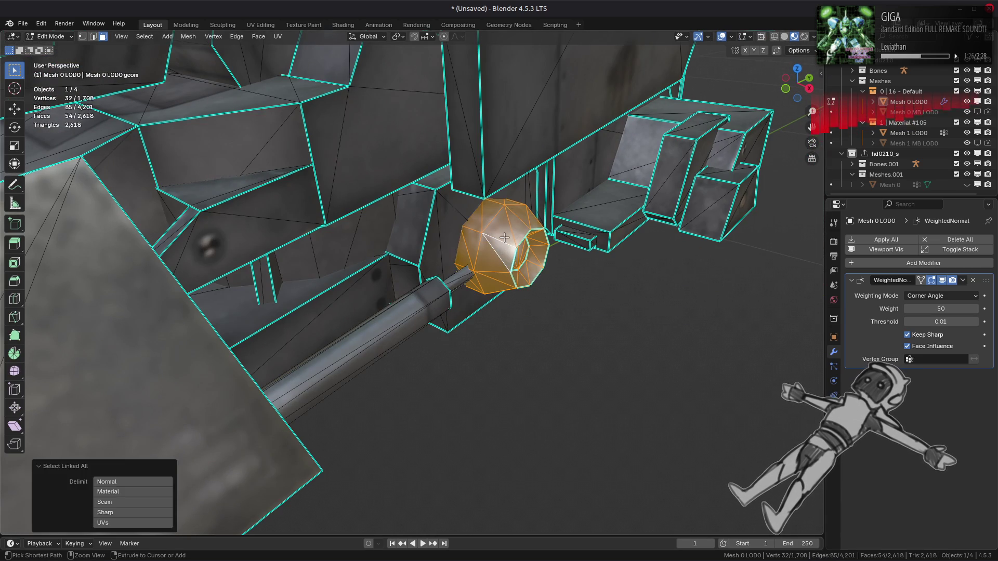
{"action": "key", "text": "shift+h"}
{"action": "key", "text": "KP_Decimal"}
{"action": "key", "text": "alt+a"}
{"action": "mouse_move", "coordinate": [504, 238]}
{"action": "middle_mouse_down"}
{"action": "mouse_move", "coordinate": [426, 202]}
{"action": "mouse_move", "coordinate": [438, 265]}
{"action": "middle_mouse_up"}
- Try Limited Dissolve on the inner octagon faces, then revert them to the triangle fan
{"action": "key", "text": "a"}
{"action": "key", "text": "alt+a"}
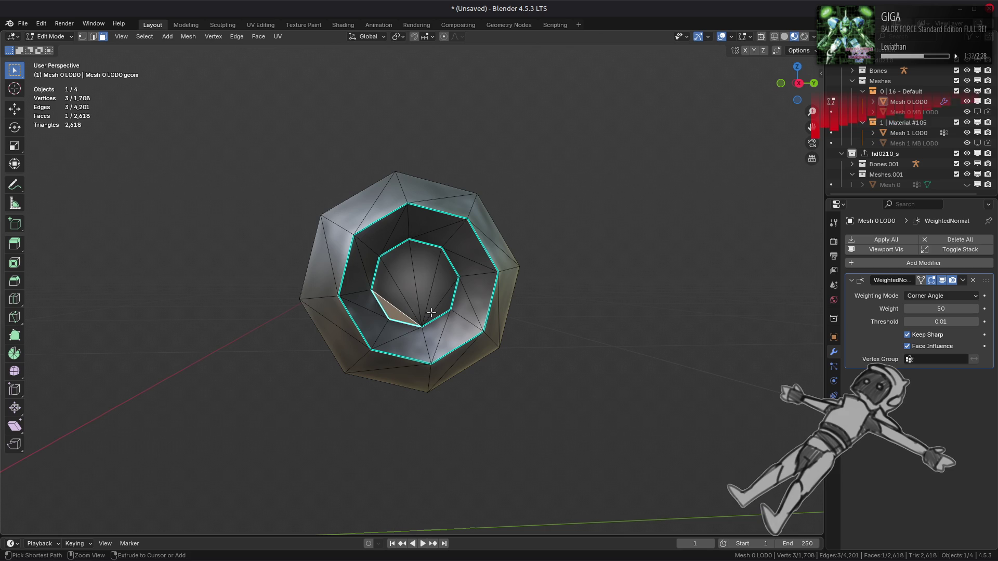
{"action": "left_click", "coordinate": [432, 311], "text": "ctrl"}
{"action": "left_click", "coordinate": [188, 37]}
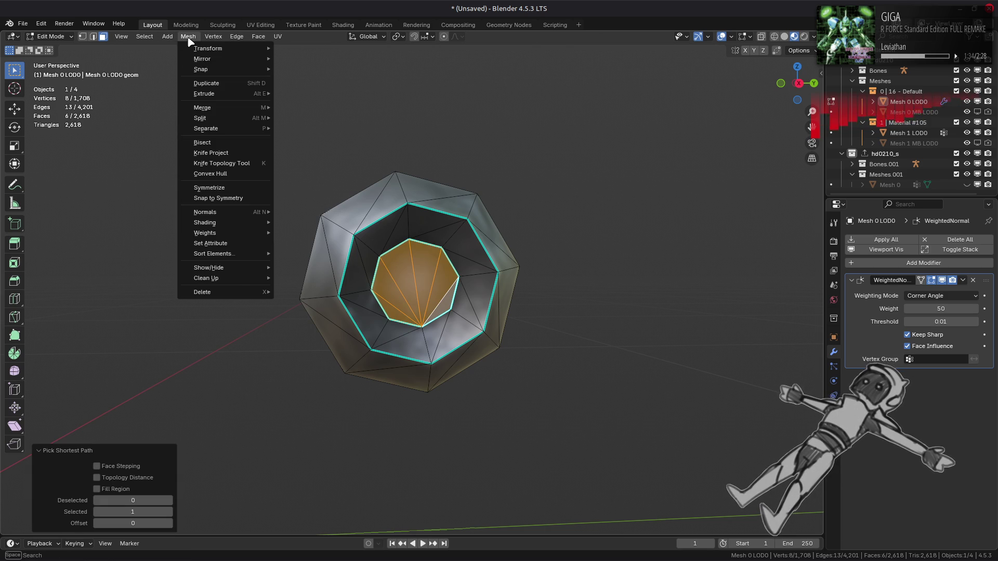
{"action": "mouse_move", "coordinate": [236, 282]}
{"action": "left_click", "coordinate": [312, 312]}
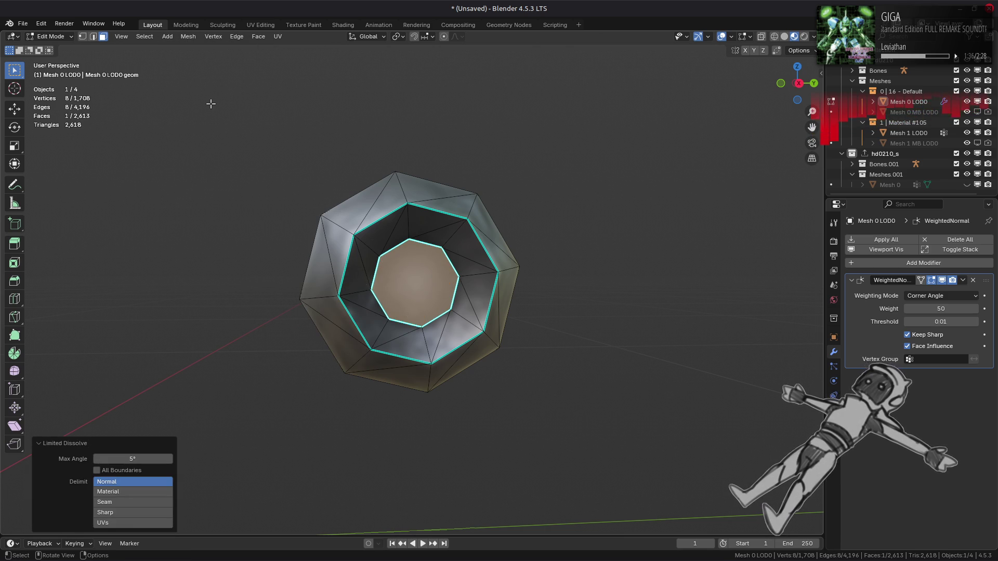
{"action": "middle_click_drag", "start_coordinate": [211, 104], "coordinate": [196, 113]}
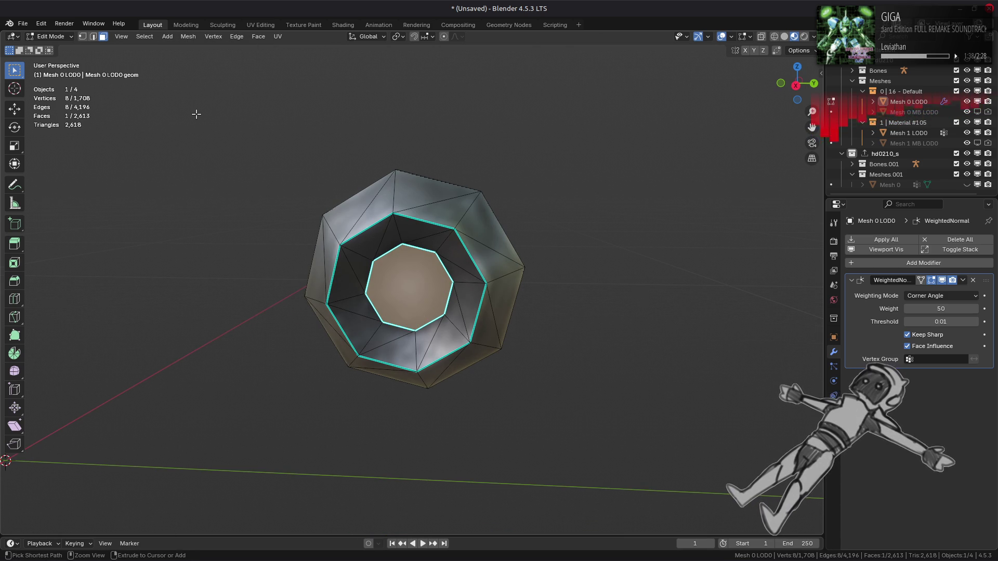
{"action": "key", "text": "ctrl+t"}
- Isolate Mesh 0 LOD0 in local view and return to Edit Mode
{"action": "key", "text": "Tab"}
{"action": "mouse_move", "coordinate": [378, 279]}
{"action": "middle_mouse_down"}
{"action": "mouse_move", "coordinate": [382, 258]}
{"action": "mouse_move", "coordinate": [339, 237]}
{"action": "middle_mouse_up"}
{"action": "key", "text": "KP_Divide"}
{"action": "key", "text": "Tab"}
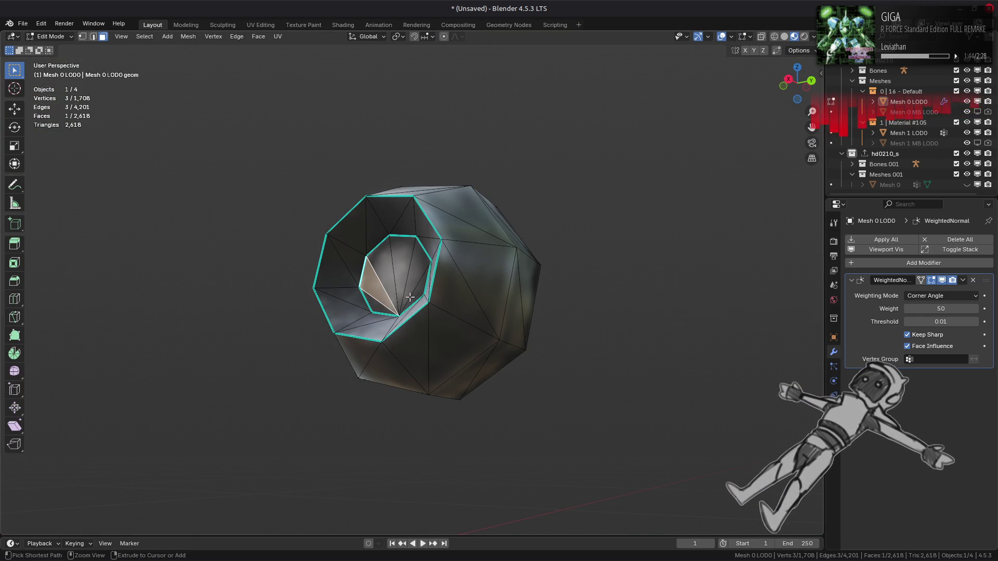
- Dissolve the six inner triangles into one flat face with Limited Dissolve at a 5° max angle
{"action": "left_click", "coordinate": [416, 296], "text": "ctrl"}
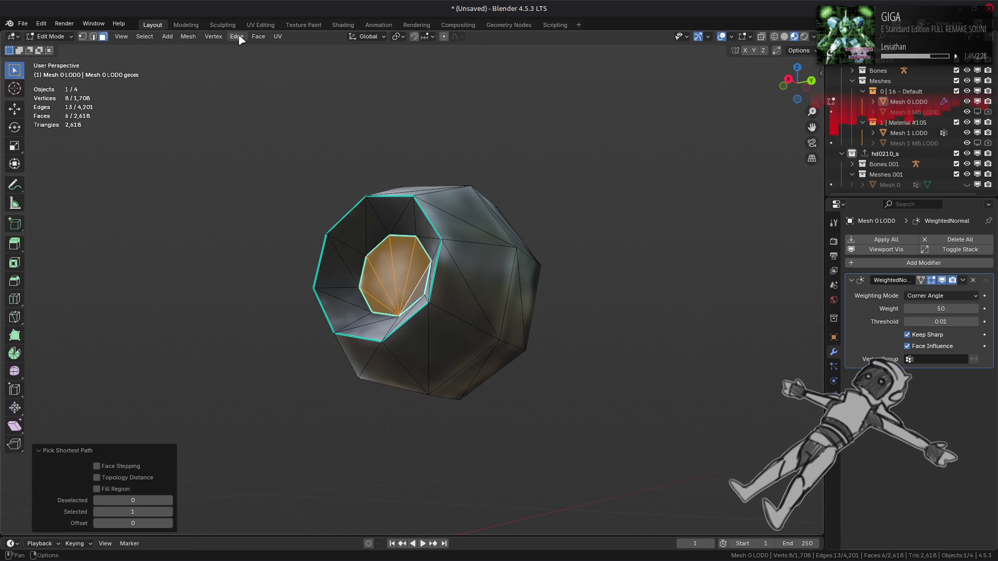
{"action": "left_click", "coordinate": [196, 38]}
{"action": "mouse_move", "coordinate": [244, 279]}
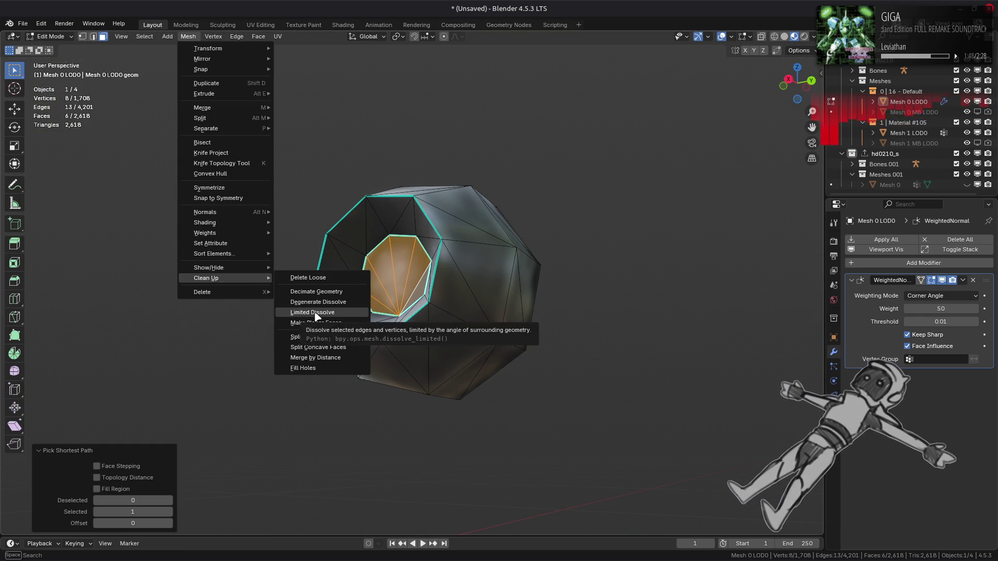
{"action": "right_click", "coordinate": [316, 314]}
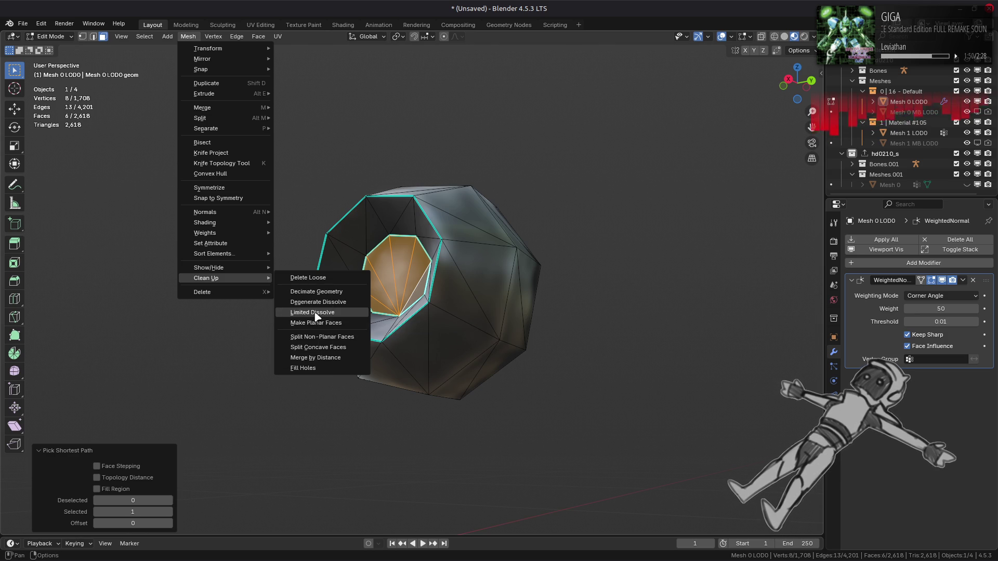
{"action": "left_click", "coordinate": [316, 314]}
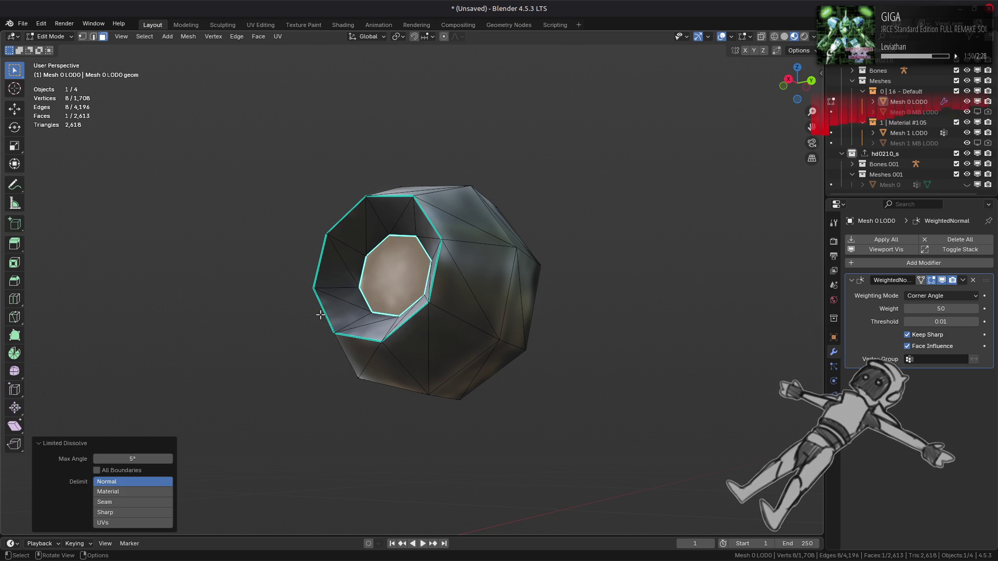
{"action": "middle_click_drag", "start_coordinate": [323, 257], "coordinate": [359, 275]}
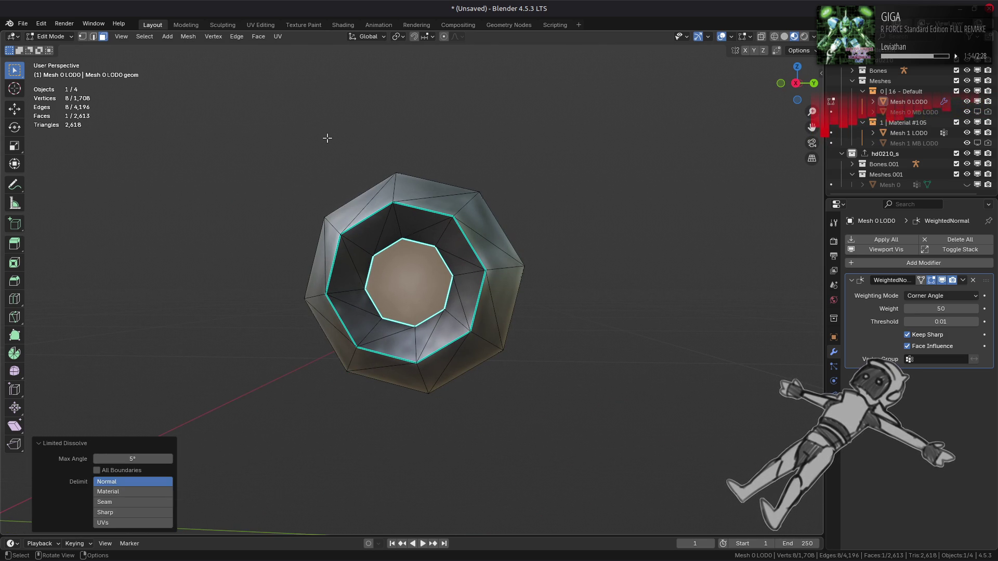
- Add Select Boundary Loop to Quick Favorites and check the favourites list
{"action": "left_click", "coordinate": [144, 37]}
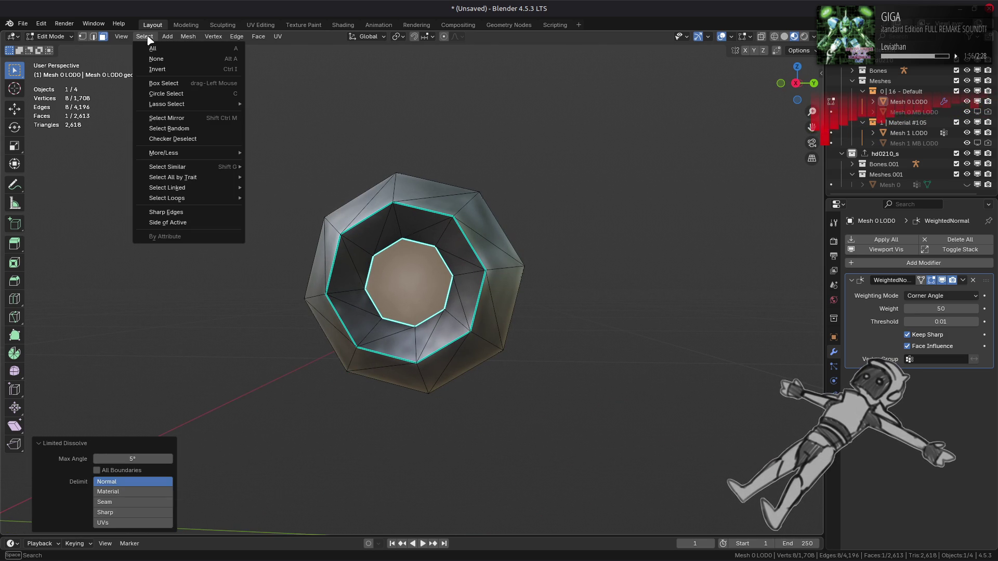
{"action": "mouse_move", "coordinate": [211, 201]}
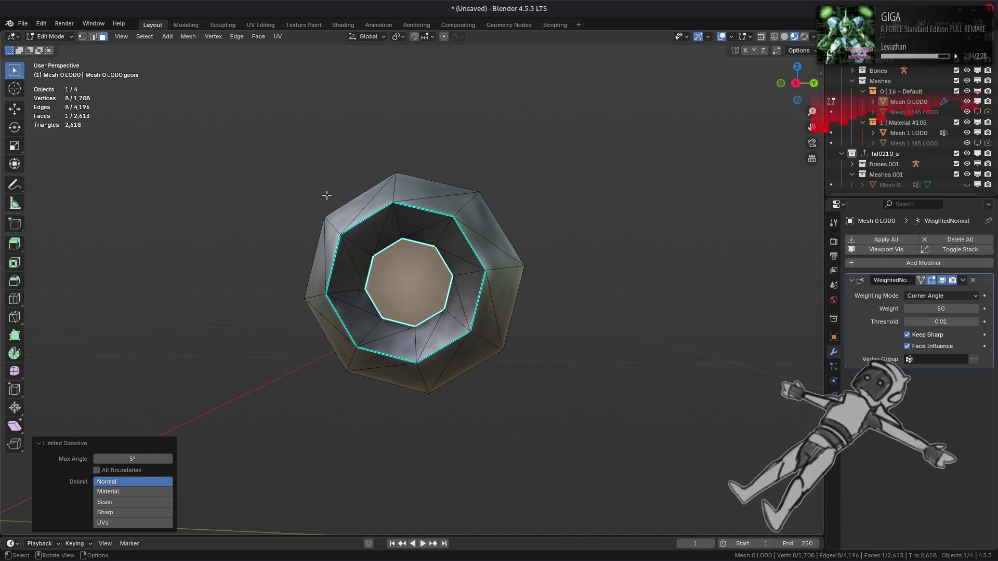
{"action": "key", "text": "q"}
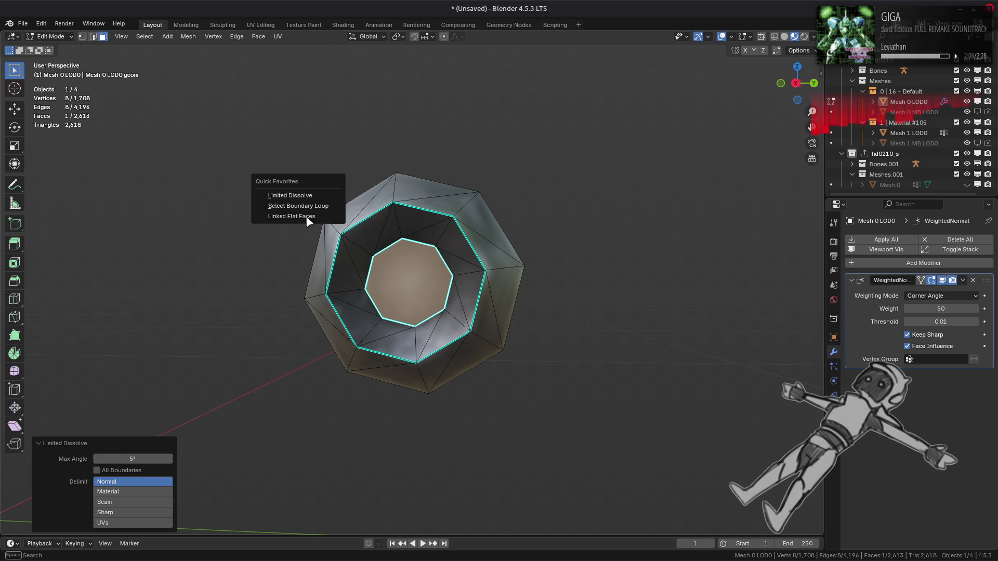
{"action": "right_click", "coordinate": [306, 206]}
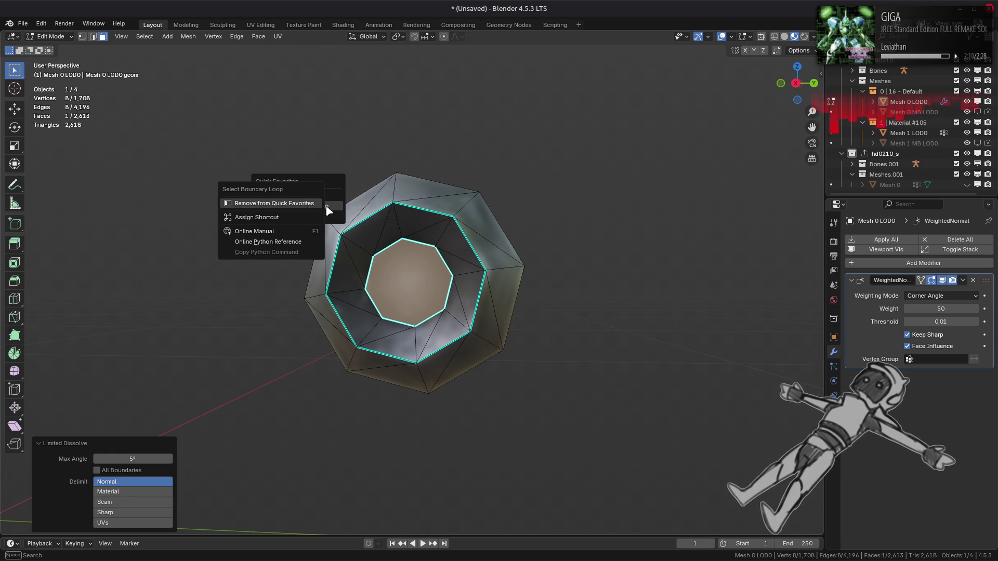
{"action": "key", "text": "Escape"}
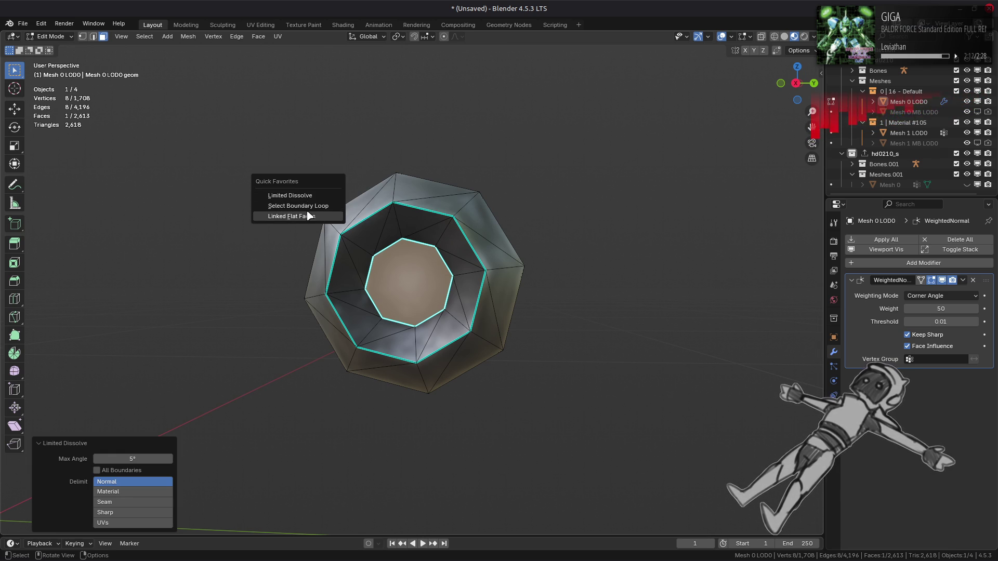
{"action": "mouse_move", "coordinate": [368, 289]}
{"action": "middle_mouse_down"}
{"action": "mouse_move", "coordinate": [252, 383]}
{"action": "mouse_move", "coordinate": [304, 313]}
{"action": "middle_mouse_up"}
- Select the eight-edge loop around the nut in Edge select mode
{"action": "key", "text": "2"}
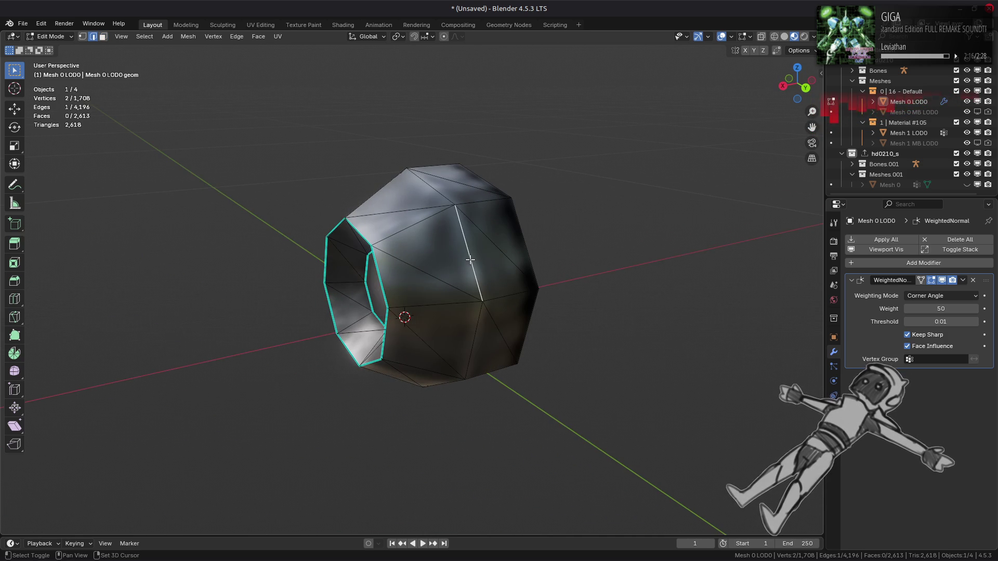
{"action": "left_click", "coordinate": [471, 266], "text": "alt"}
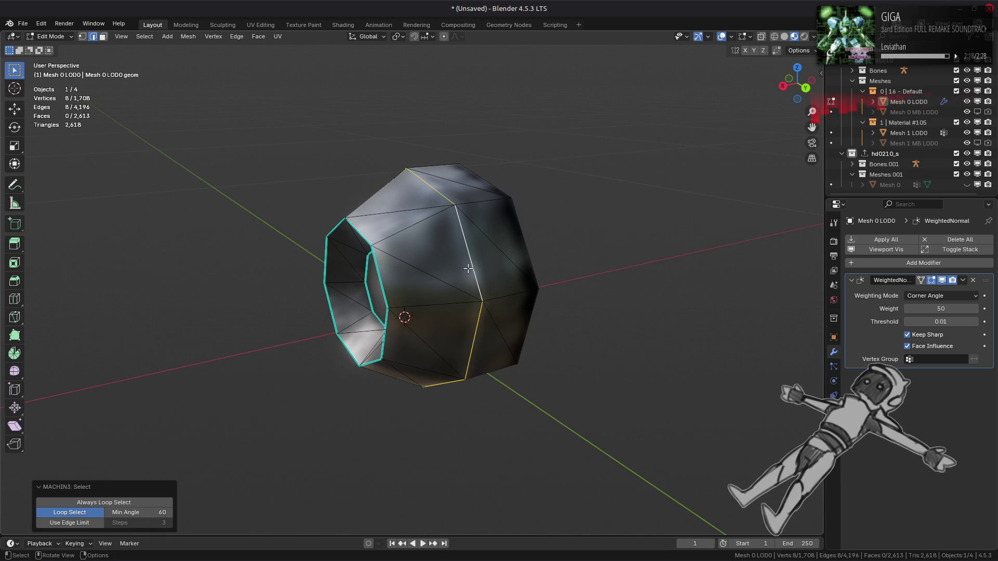
{"action": "middle_click_drag", "start_coordinate": [432, 280], "coordinate": [479, 201]}
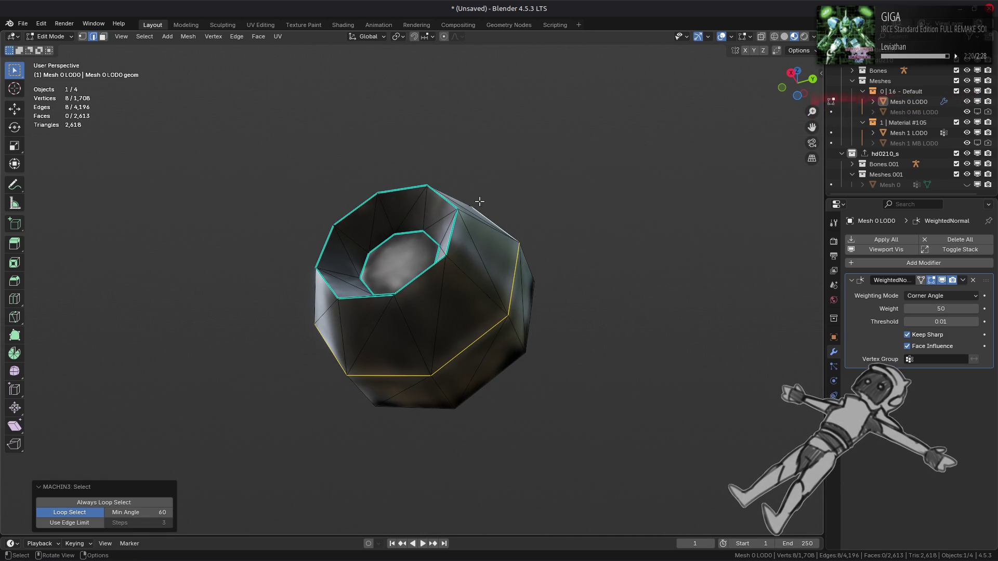
{"action": "mouse_move", "coordinate": [420, 213]}
{"action": "middle_mouse_down"}
{"action": "mouse_move", "coordinate": [508, 277]}
{"action": "mouse_move", "coordinate": [385, 279]}
{"action": "middle_mouse_up"}
{"action": "left_click", "coordinate": [508, 276]}
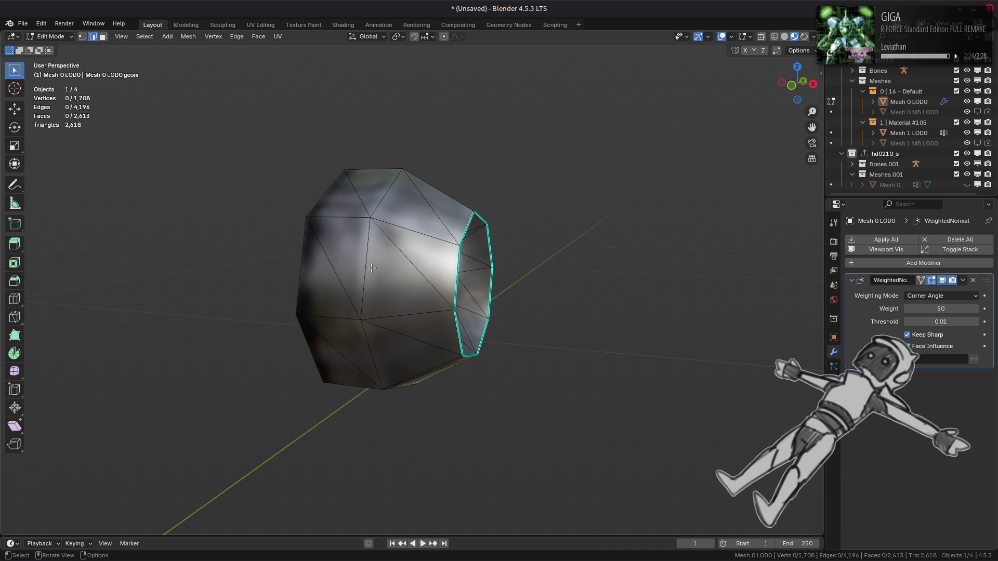
{"action": "left_click", "coordinate": [371, 265]}
{"action": "mouse_move", "coordinate": [470, 298]}
{"action": "middle_mouse_down"}
{"action": "mouse_move", "coordinate": [301, 352]}
{"action": "mouse_move", "coordinate": [461, 312]}
{"action": "mouse_move", "coordinate": [312, 485]}
{"action": "mouse_move", "coordinate": [319, 508]}
{"action": "mouse_move", "coordinate": [423, 350]}
{"action": "mouse_move", "coordinate": [555, 383]}
{"action": "middle_mouse_up"}
{"action": "left_click", "coordinate": [555, 383]}
{"action": "left_click", "coordinate": [380, 307]}
{"action": "mouse_move", "coordinate": [380, 307]}
{"action": "middle_mouse_down"}
{"action": "mouse_move", "coordinate": [345, 408]}
{"action": "mouse_move", "coordinate": [531, 375]}
{"action": "mouse_move", "coordinate": [474, 363]}
{"action": "middle_mouse_up"}
- Mark the loop sharp and inspect the whole mech in Object Mode
{"action": "key", "text": "ctrl+e"}
{"action": "left_click", "coordinate": [507, 447]}
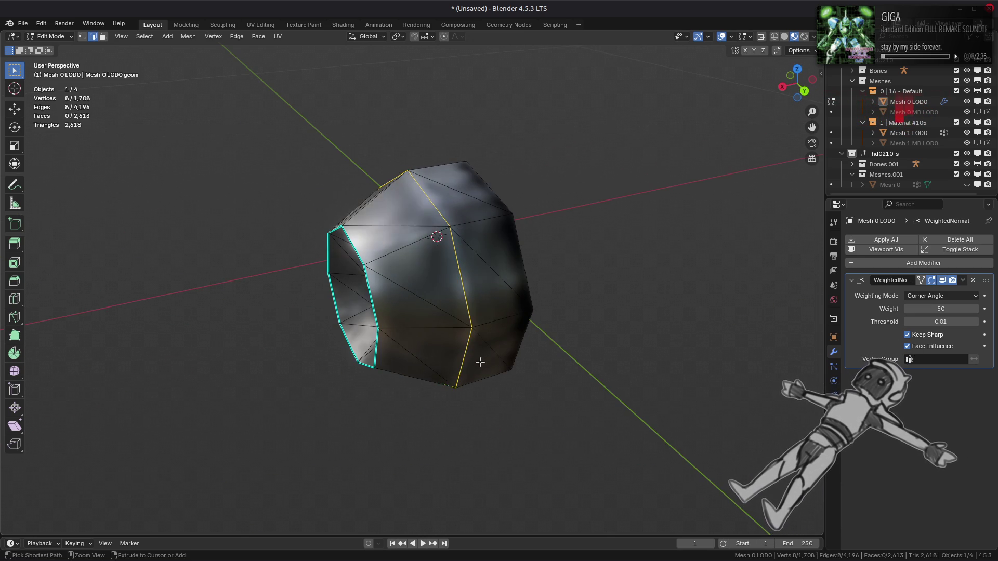
{"action": "mouse_move", "coordinate": [457, 323]}
{"action": "middle_mouse_down"}
{"action": "mouse_move", "coordinate": [430, 307]}
{"action": "mouse_move", "coordinate": [516, 319]}
{"action": "middle_mouse_up"}
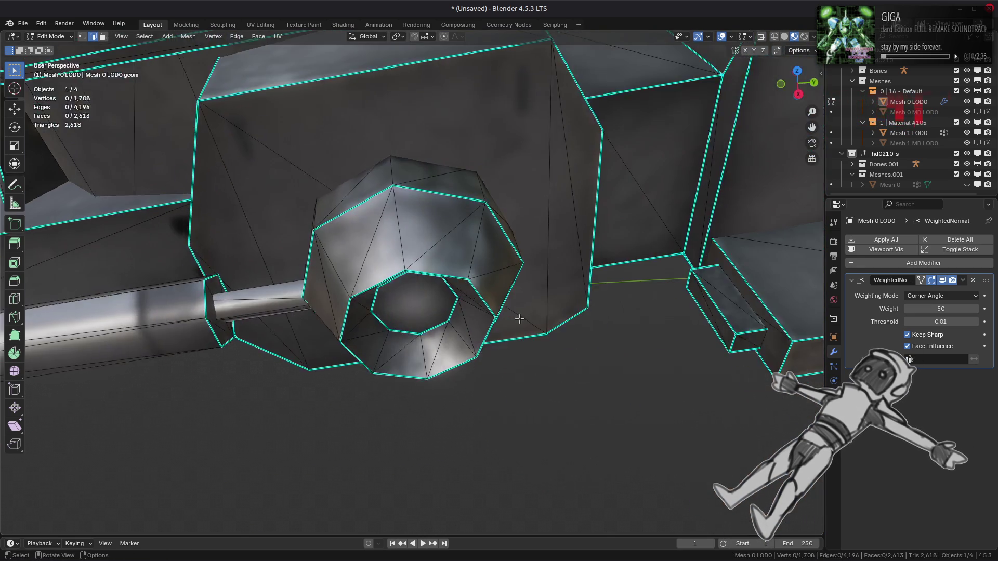
{"action": "key", "text": "Tab"}
{"action": "scroll", "coordinate": [397, 296], "scroll_direction": "up", "scroll_amount": 3}
{"action": "mouse_move", "coordinate": [397, 297]}
{"action": "middle_mouse_down"}
{"action": "mouse_move", "coordinate": [430, 290]}
{"action": "mouse_move", "coordinate": [472, 338]}
{"action": "mouse_move", "coordinate": [456, 298]}
{"action": "mouse_move", "coordinate": [385, 267]}
{"action": "mouse_move", "coordinate": [528, 215]}
{"action": "middle_mouse_up"}
{"action": "key", "text": "Tab"}
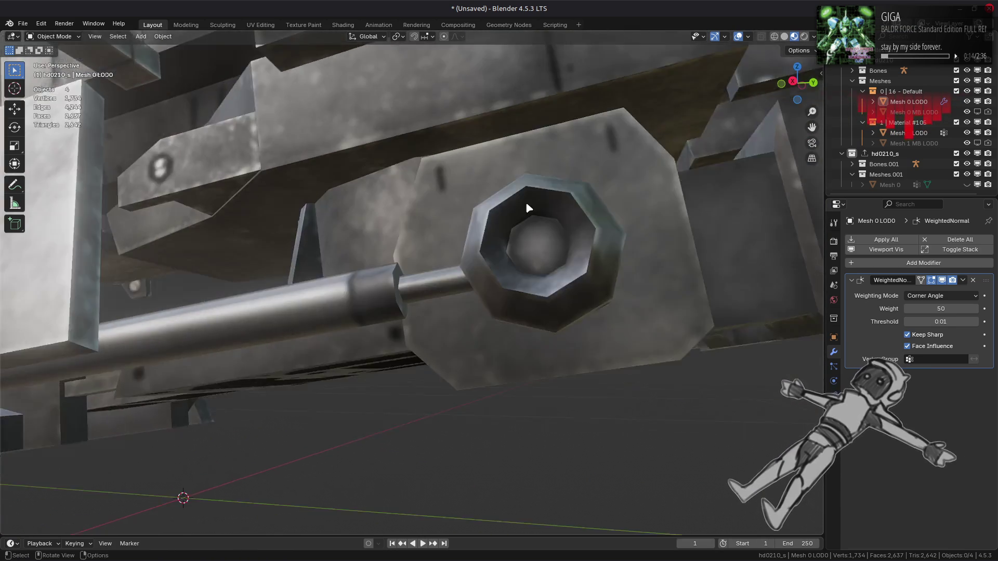
- Isolate the long box piece by selecting it linked and hiding everything else
{"action": "scroll", "coordinate": [448, 278], "scroll_direction": "up", "scroll_amount": 4}
{"action": "middle_click_drag", "start_coordinate": [443, 275], "coordinate": [435, 312]}
{"action": "key", "text": "3"}
{"action": "left_click", "coordinate": [435, 312]}
{"action": "key", "text": "ctrl+l"}
{"action": "key", "text": "shift+h"}
{"action": "mouse_move", "coordinate": [348, 308]}
{"action": "middle_mouse_down"}
{"action": "mouse_move", "coordinate": [523, 295]}
{"action": "mouse_move", "coordinate": [426, 217]}
{"action": "mouse_move", "coordinate": [459, 210]}
{"action": "mouse_move", "coordinate": [588, 241]}
{"action": "mouse_move", "coordinate": [595, 281]}
{"action": "mouse_move", "coordinate": [309, 344]}
{"action": "mouse_move", "coordinate": [469, 309]}
{"action": "mouse_move", "coordinate": [383, 356]}
{"action": "mouse_move", "coordinate": [320, 317]}
{"action": "mouse_move", "coordinate": [487, 312]}
{"action": "mouse_move", "coordinate": [279, 338]}
{"action": "mouse_move", "coordinate": [539, 410]}
{"action": "mouse_move", "coordinate": [495, 341]}
{"action": "mouse_move", "coordinate": [621, 238]}
{"action": "middle_mouse_up"}
- Reveal all hidden geometry, deselect it, and return to face select
{"action": "key", "text": "2"}
{"action": "key", "text": "alt+a"}
{"action": "key", "text": "alt+h"}
{"action": "key", "text": "alt+a"}
{"action": "key", "text": "3"}
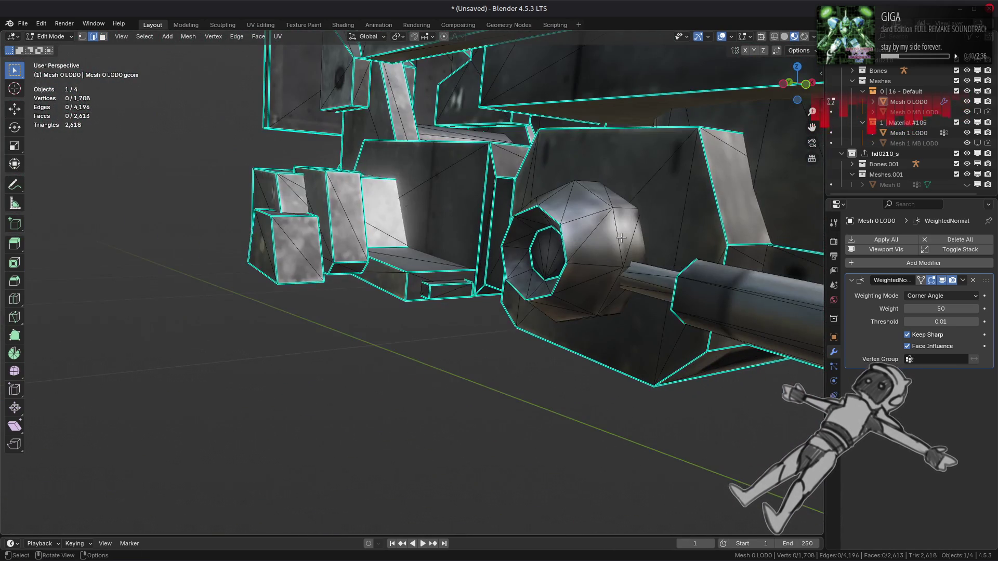
{"action": "double_click", "coordinate": [613, 243]}
{"action": "left_click", "coordinate": [411, 289]}
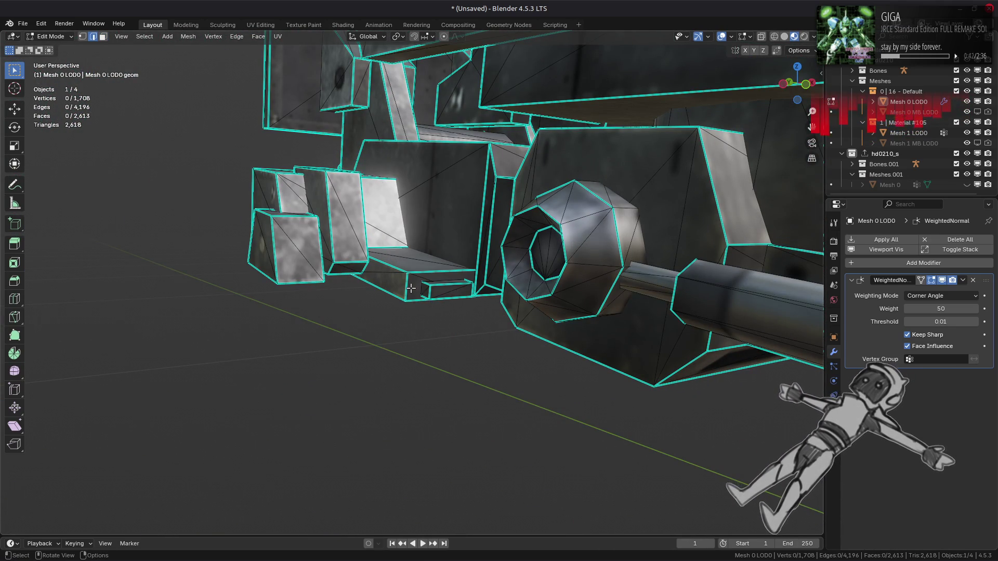
{"action": "middle_click_drag", "start_coordinate": [410, 288], "coordinate": [488, 245]}
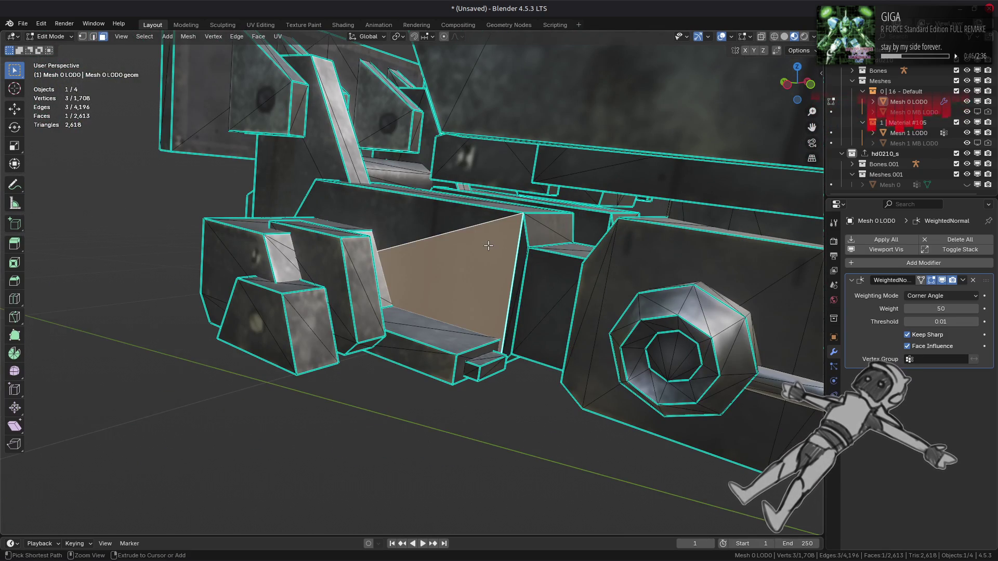
{"action": "key", "text": "ctrl+l"}
{"action": "left_click", "coordinate": [599, 224], "text": "shift"}
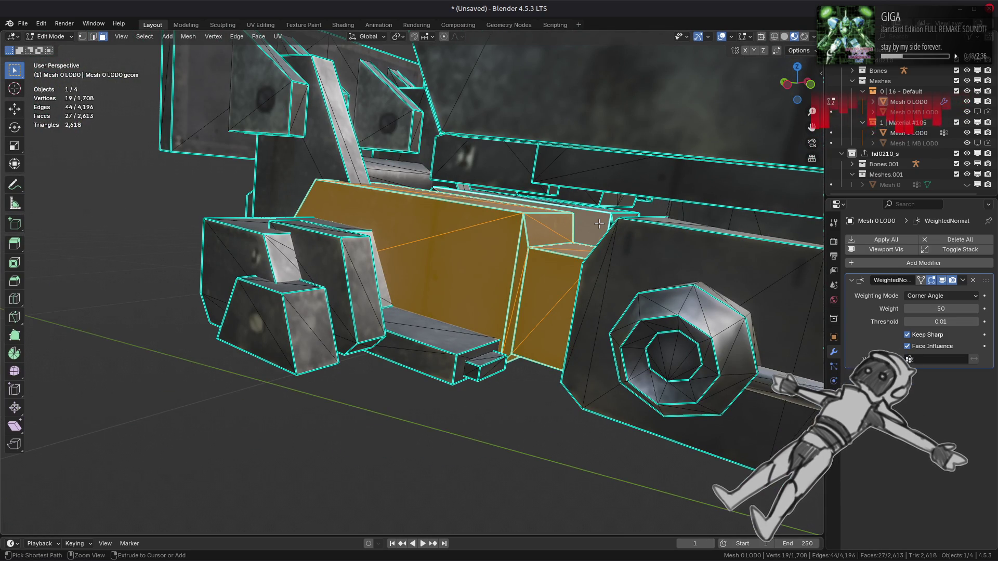
{"action": "key", "text": "ctrl+l"}
{"action": "key", "text": "shift+h"}
{"action": "key", "text": "KP_Decimal"}
{"action": "key", "text": "alt+a"}
{"action": "mouse_move", "coordinate": [599, 224]}
{"action": "middle_mouse_down"}
{"action": "mouse_move", "coordinate": [550, 269]}
{"action": "mouse_move", "coordinate": [490, 256]}
{"action": "mouse_move", "coordinate": [470, 309]}
{"action": "mouse_move", "coordinate": [574, 319]}
{"action": "mouse_move", "coordinate": [452, 334]}
{"action": "mouse_move", "coordinate": [628, 340]}
{"action": "middle_mouse_up"}
{"action": "key", "text": "alt+h"}
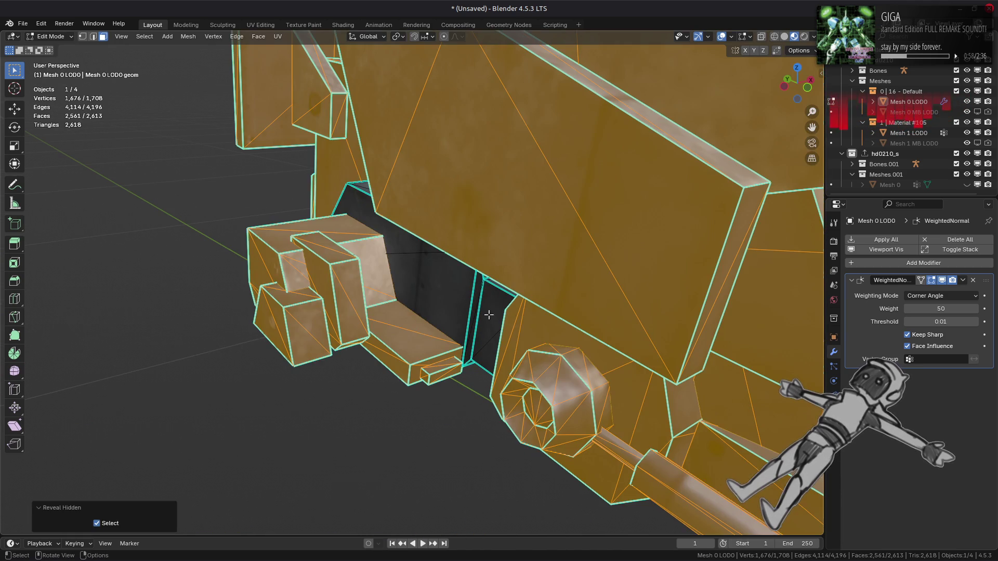
{"action": "mouse_move", "coordinate": [415, 307]}
{"action": "middle_mouse_down"}
{"action": "mouse_move", "coordinate": [457, 294]}
{"action": "mouse_move", "coordinate": [445, 311]}
{"action": "mouse_move", "coordinate": [457, 341]}
{"action": "mouse_move", "coordinate": [318, 321]}
{"action": "mouse_move", "coordinate": [418, 438]}
{"action": "mouse_move", "coordinate": [263, 461]}
{"action": "mouse_move", "coordinate": [396, 474]}
{"action": "mouse_move", "coordinate": [484, 310]}
{"action": "mouse_move", "coordinate": [499, 343]}
{"action": "mouse_move", "coordinate": [575, 392]}
{"action": "mouse_move", "coordinate": [528, 420]}
{"action": "mouse_move", "coordinate": [623, 318]}
{"action": "mouse_move", "coordinate": [585, 330]}
{"action": "mouse_move", "coordinate": [440, 334]}
{"action": "mouse_move", "coordinate": [390, 309]}
{"action": "middle_mouse_up"}
{"action": "key", "text": "alt+a"}
{"action": "scroll", "coordinate": [484, 310], "scroll_direction": "up", "scroll_amount": 3}
{"action": "mouse_move", "coordinate": [517, 351]}
{"action": "middle_mouse_down"}
{"action": "mouse_move", "coordinate": [488, 374]}
{"action": "mouse_move", "coordinate": [352, 373]}
{"action": "middle_mouse_up"}
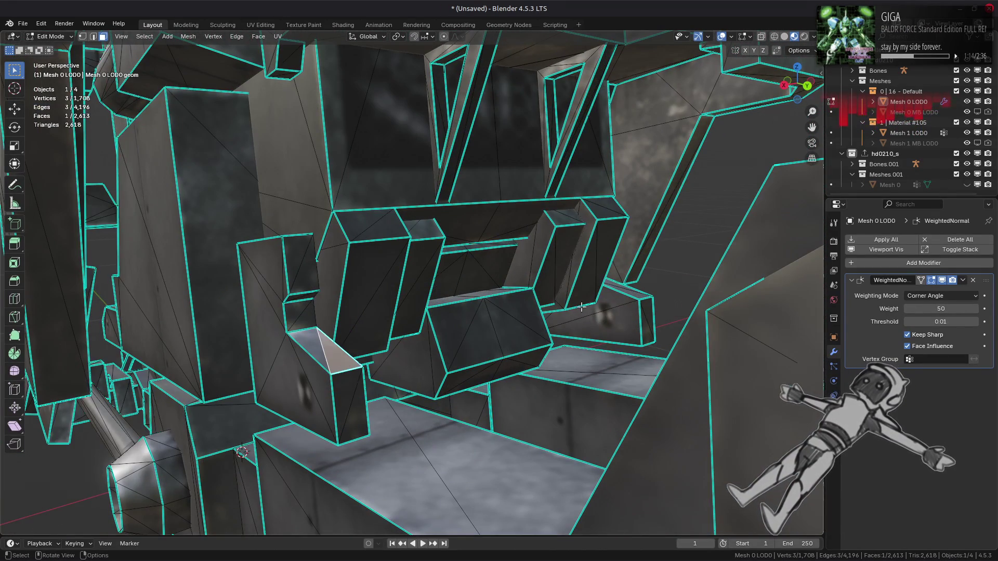
- Run Beautify Faces on several linked parts, each selected with Ctrl+L
{"action": "scroll", "coordinate": [605, 314], "scroll_direction": "down", "scroll_amount": 6}
{"action": "scroll", "coordinate": [565, 328], "scroll_direction": "up", "scroll_amount": 3}
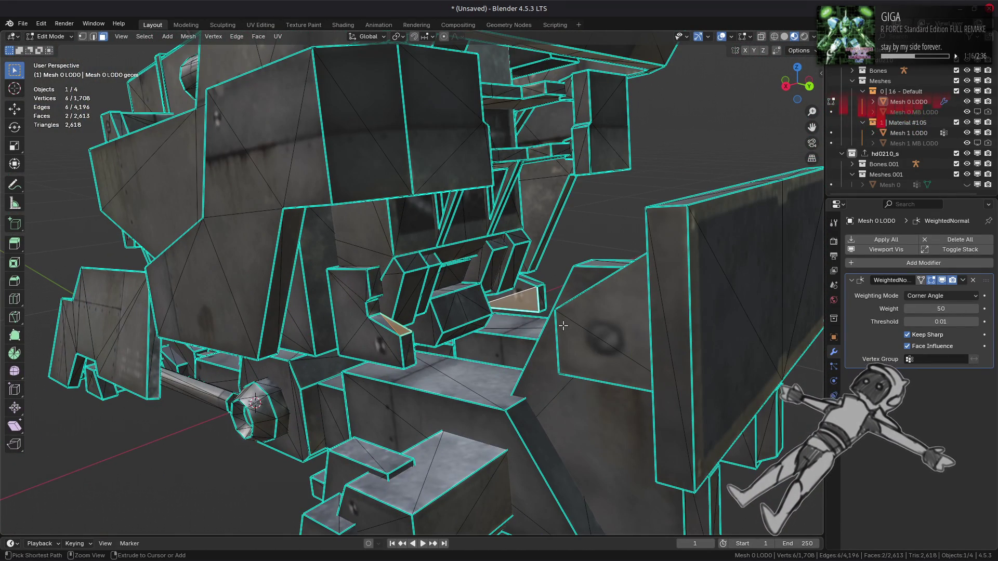
{"action": "key", "text": "ctrl+l"}
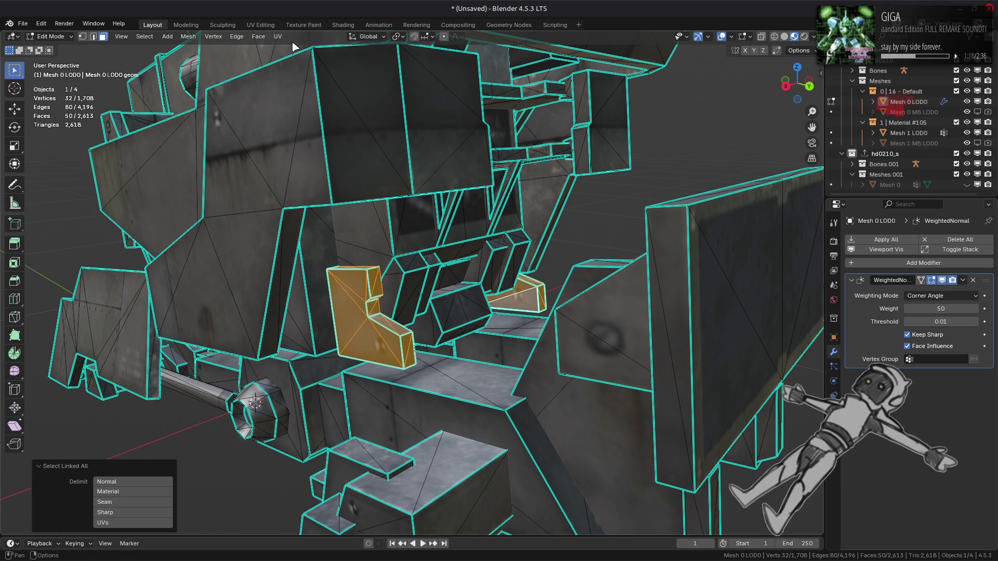
{"action": "left_click", "coordinate": [259, 36]}
{"action": "left_click", "coordinate": [285, 170]}
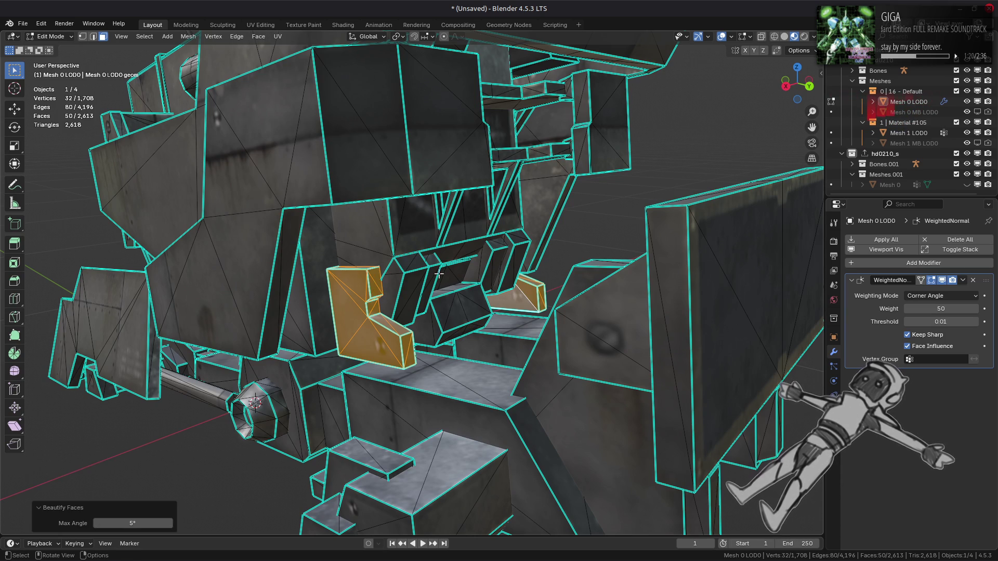
{"action": "left_click", "coordinate": [502, 347]}
{"action": "key", "text": "ctrl+l"}
{"action": "left_click", "coordinate": [261, 37]}
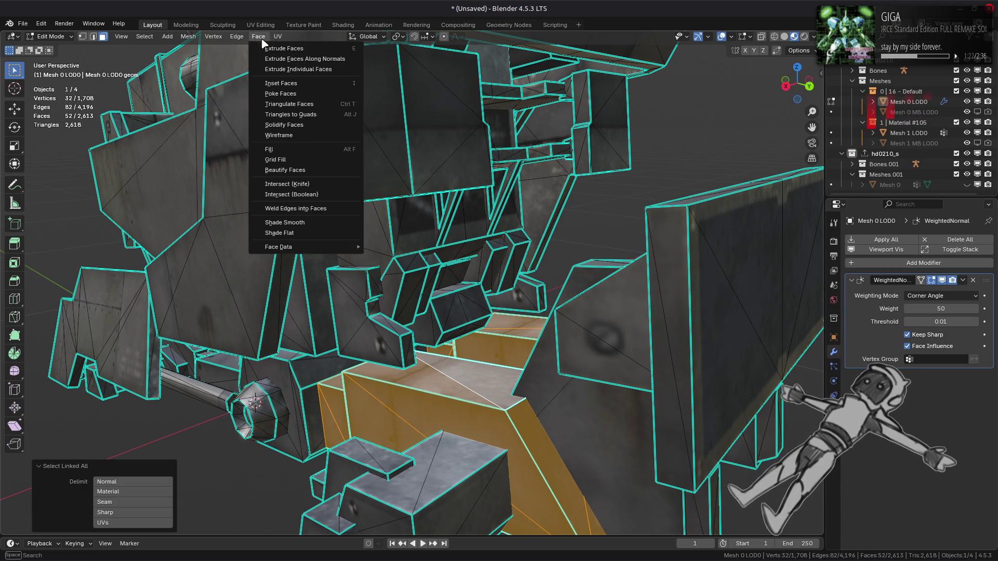
{"action": "left_click", "coordinate": [285, 170]}
{"action": "middle_click_drag", "start_coordinate": [307, 172], "coordinate": [603, 348]}
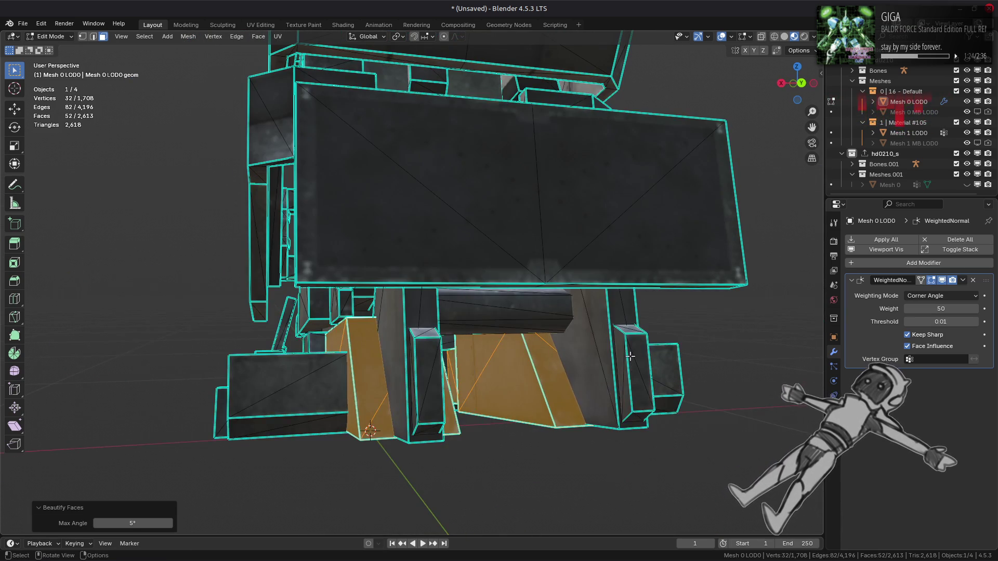
{"action": "left_click", "coordinate": [603, 348]}
{"action": "key", "text": "ctrl+l"}
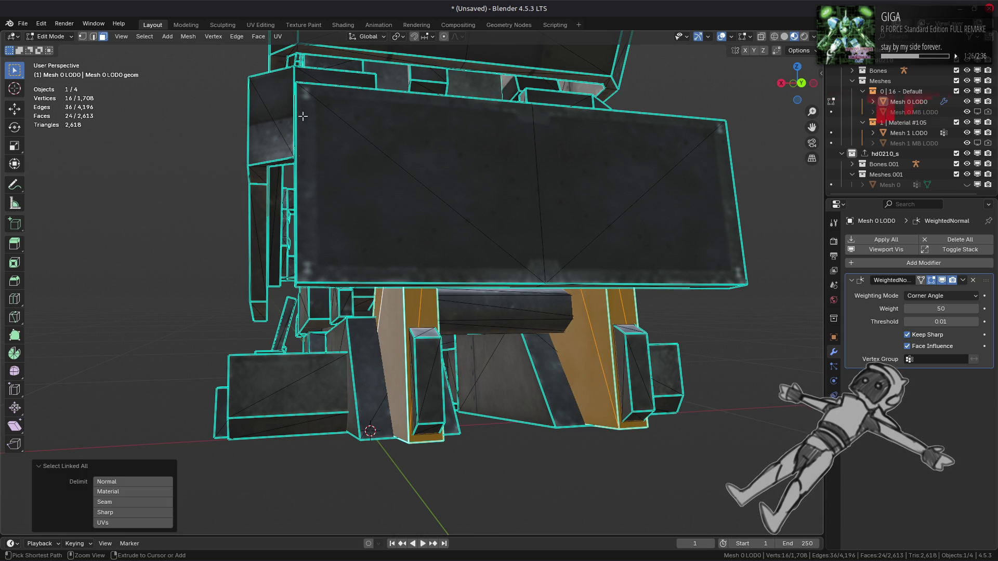
{"action": "left_click", "coordinate": [259, 37]}
{"action": "mouse_move", "coordinate": [302, 180]}
{"action": "middle_mouse_down"}
{"action": "mouse_move", "coordinate": [394, 224]}
{"action": "mouse_move", "coordinate": [521, 215]}
{"action": "mouse_move", "coordinate": [515, 267]}
{"action": "mouse_move", "coordinate": [477, 271]}
{"action": "mouse_move", "coordinate": [423, 311]}
{"action": "mouse_move", "coordinate": [556, 274]}
{"action": "mouse_move", "coordinate": [523, 329]}
{"action": "mouse_move", "coordinate": [457, 318]}
{"action": "mouse_move", "coordinate": [396, 333]}
{"action": "mouse_move", "coordinate": [381, 260]}
{"action": "mouse_move", "coordinate": [407, 245]}
{"action": "mouse_move", "coordinate": [467, 261]}
{"action": "mouse_move", "coordinate": [518, 233]}
{"action": "mouse_move", "coordinate": [510, 219]}
{"action": "mouse_move", "coordinate": [497, 276]}
{"action": "mouse_move", "coordinate": [523, 270]}
{"action": "middle_mouse_up"}
{"action": "key", "text": "alt+a"}
- Isolate the next linked hull part, frame it, and clear the selection
{"action": "left_click", "coordinate": [514, 267]}
{"action": "key", "text": "ctrl+l"}
{"action": "key", "text": "shift+h"}
{"action": "key", "text": "KP_Decimal"}
{"action": "key", "text": "alt+a"}
{"action": "key", "text": "Tab"}
{"action": "key", "text": "Tab"}
{"action": "key", "text": "Tab"}
{"action": "key", "text": "Tab"}
{"action": "key", "text": "Tab"}
{"action": "key", "text": "Tab"}
- Mark the chosen edges on the isolated piece as sharp
{"action": "key", "text": "2"}
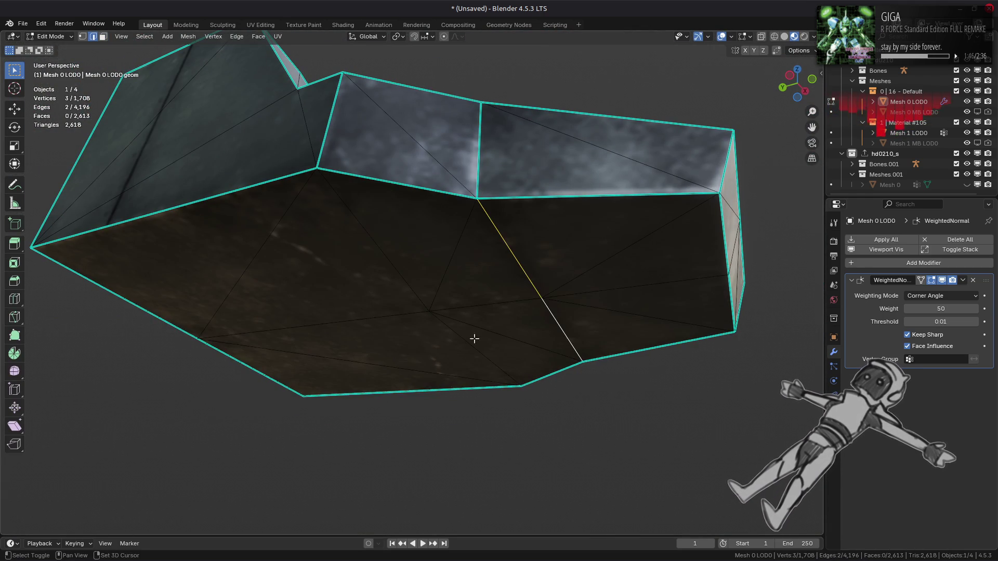
{"action": "left_click", "coordinate": [387, 448]}
{"action": "mouse_move", "coordinate": [398, 336]}
{"action": "middle_mouse_down"}
{"action": "mouse_move", "coordinate": [410, 318]}
{"action": "mouse_move", "coordinate": [419, 394]}
{"action": "mouse_move", "coordinate": [402, 370]}
{"action": "middle_mouse_up"}
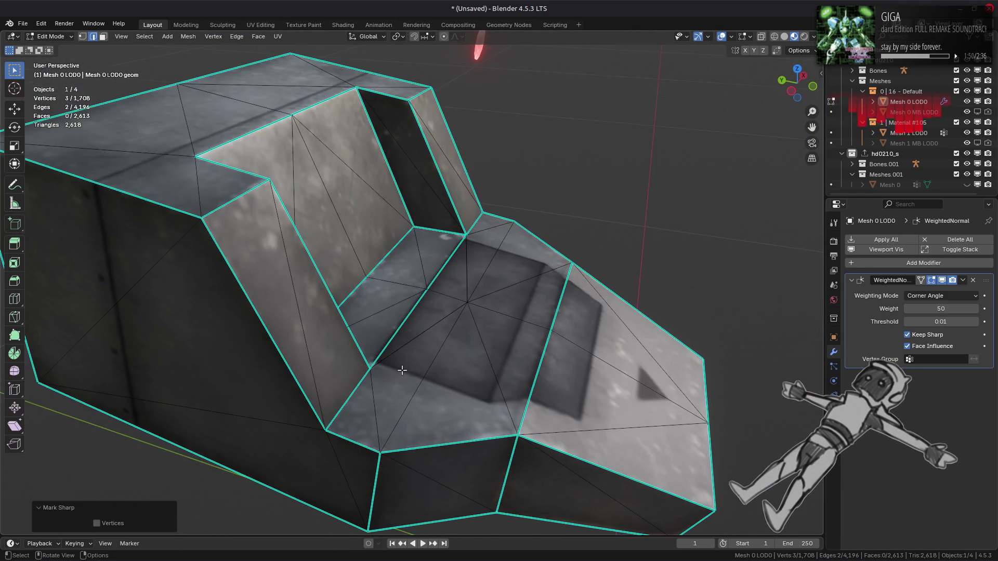
{"action": "scroll", "coordinate": [423, 340], "scroll_direction": "up", "scroll_amount": 4}
{"action": "key", "text": "ctrl+e"}
{"action": "left_click", "coordinate": [519, 364]}
{"action": "key", "text": "ctrl+e"}
{"action": "left_click", "coordinate": [535, 353]}
{"action": "mouse_move", "coordinate": [535, 353]}
{"action": "middle_mouse_down"}
{"action": "mouse_move", "coordinate": [460, 353]}
{"action": "mouse_move", "coordinate": [533, 280]}
{"action": "mouse_move", "coordinate": [463, 335]}
{"action": "mouse_move", "coordinate": [558, 343]}
{"action": "middle_mouse_up"}
{"action": "scroll", "coordinate": [462, 343], "scroll_direction": "down", "scroll_amount": 3}
- Select the whole isolated piece and retriangulate it with Beautify Faces
{"action": "key", "text": "Tab"}
{"action": "key", "text": "Tab"}
{"action": "mouse_move", "coordinate": [570, 251]}
{"action": "middle_mouse_down"}
{"action": "mouse_move", "coordinate": [445, 254]}
{"action": "mouse_move", "coordinate": [407, 159]}
{"action": "mouse_move", "coordinate": [433, 342]}
{"action": "middle_mouse_up"}
{"action": "key", "text": "a"}
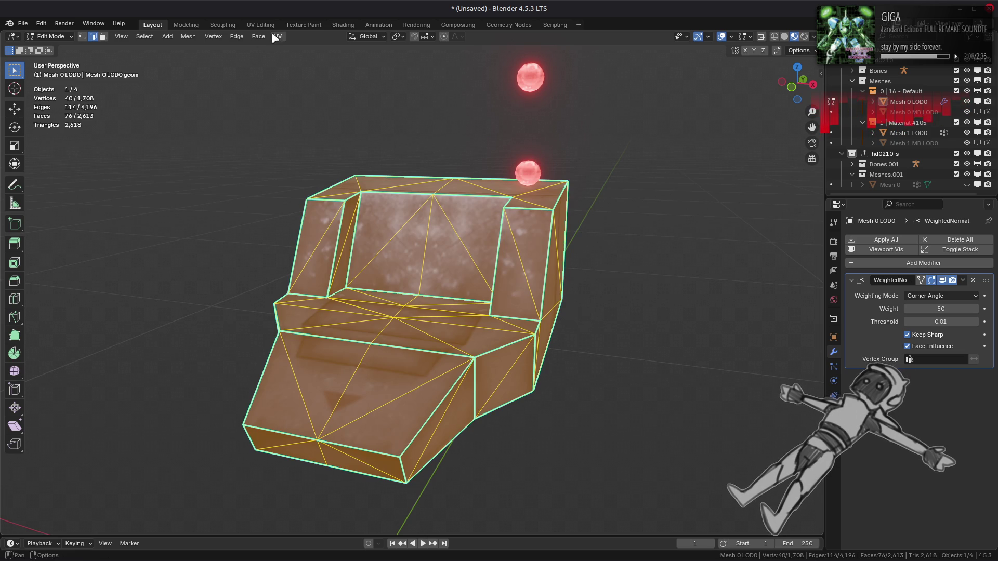
{"action": "left_click", "coordinate": [258, 37]}
{"action": "left_click", "coordinate": [287, 169]}
{"action": "mouse_move", "coordinate": [356, 214]}
{"action": "middle_mouse_down"}
{"action": "mouse_move", "coordinate": [219, 283]}
{"action": "mouse_move", "coordinate": [207, 232]}
{"action": "mouse_move", "coordinate": [325, 253]}
{"action": "mouse_move", "coordinate": [332, 269]}
{"action": "middle_mouse_up"}
- Reveal all hidden mech geometry and clear the selection
{"action": "key", "text": "alt+h"}
{"action": "key", "text": "alt+a"}
{"action": "middle_click_drag", "start_coordinate": [526, 142], "coordinate": [411, 323]}
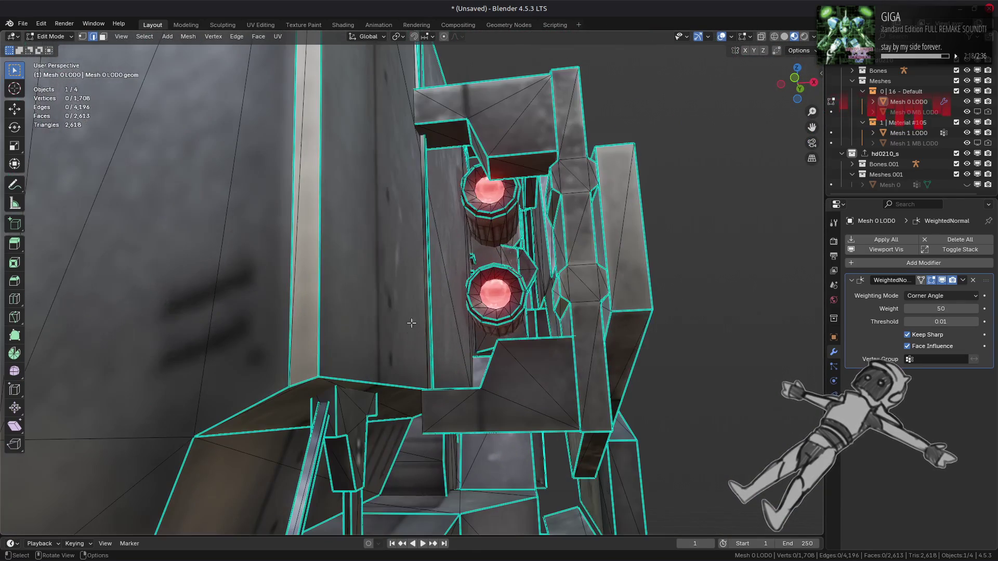
- Beautify Faces on the two small brackets selected with Ctrl+L
{"action": "middle_click_drag", "start_coordinate": [500, 330], "coordinate": [386, 337]}
{"action": "mouse_move", "coordinate": [294, 310]}
{"action": "middle_mouse_down"}
{"action": "mouse_move", "coordinate": [545, 334]}
{"action": "mouse_move", "coordinate": [367, 329]}
{"action": "mouse_move", "coordinate": [385, 316]}
{"action": "middle_mouse_up"}
{"action": "key", "text": "ctrl+l"}
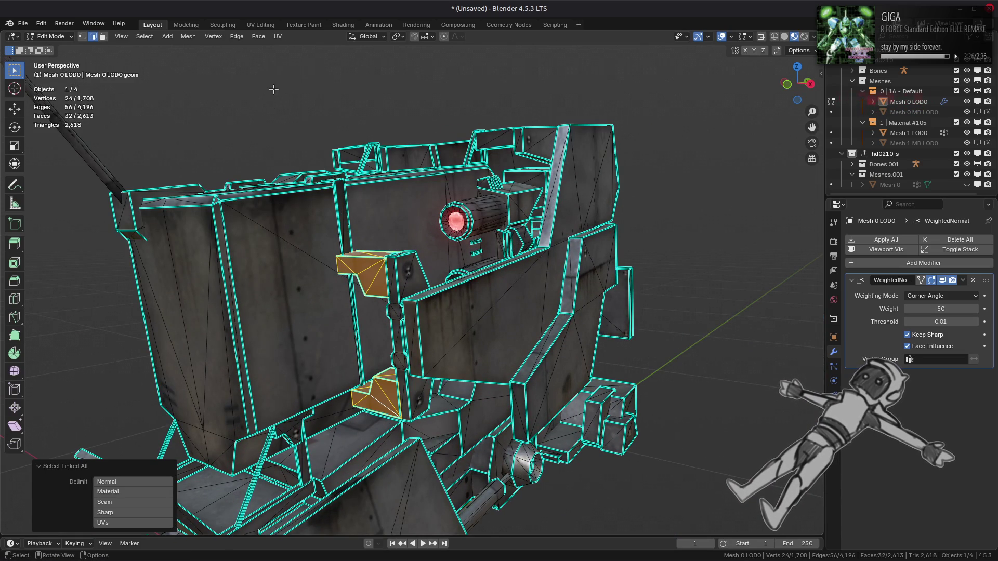
{"action": "middle_click_drag", "start_coordinate": [271, 78], "coordinate": [298, 143]}
{"action": "middle_click_drag", "start_coordinate": [239, 134], "coordinate": [226, 107]}
{"action": "left_click", "coordinate": [258, 37]}
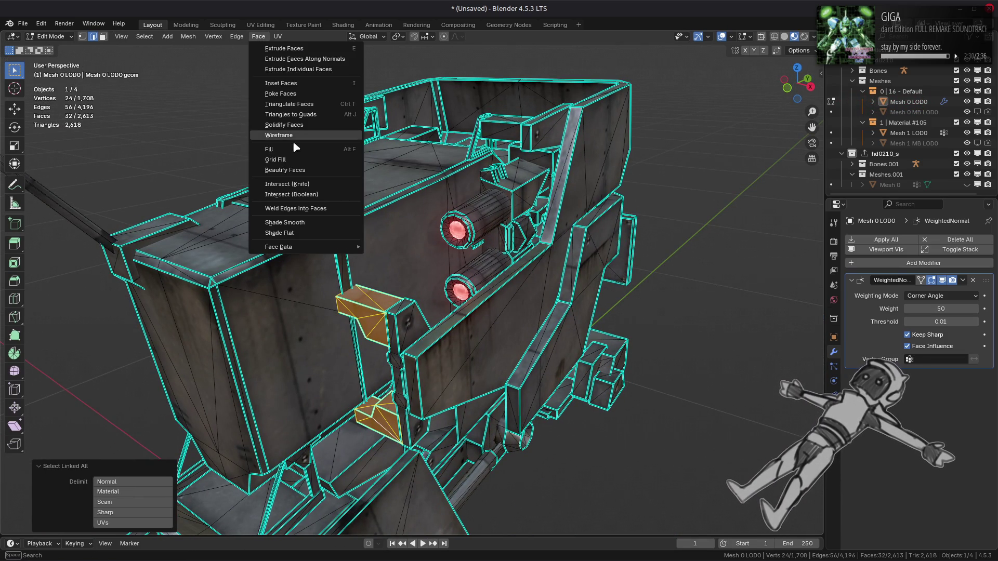
{"action": "left_click", "coordinate": [285, 170]}
{"action": "scroll", "coordinate": [395, 280], "scroll_direction": "up", "scroll_amount": 3}
- Isolate the thin vertical strip and retriangulate it with Beautify Faces
{"action": "left_click", "coordinate": [423, 279]}
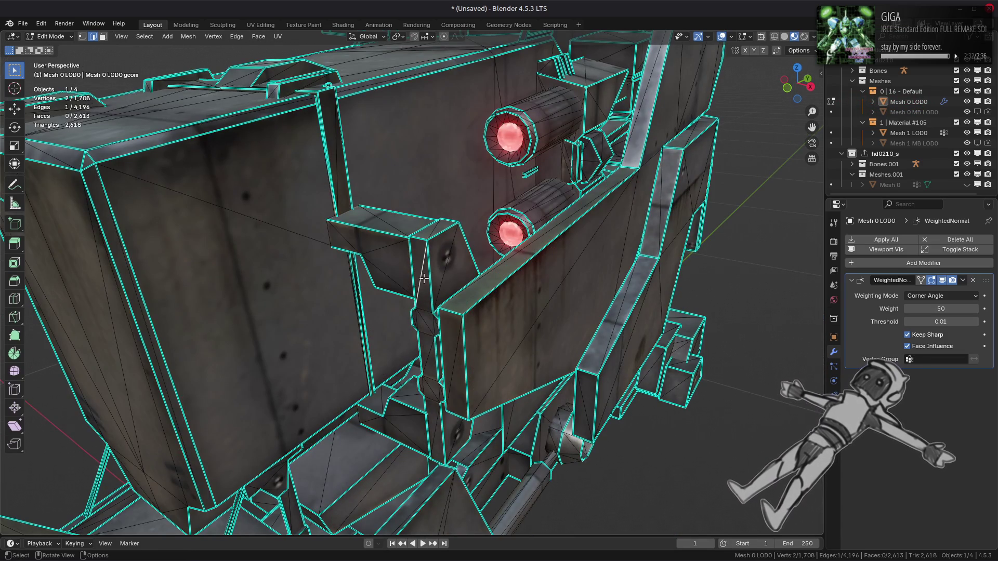
{"action": "key", "text": "ctrl+l"}
{"action": "key", "text": "shift+h"}
{"action": "middle_click_drag", "start_coordinate": [423, 279], "coordinate": [344, 250]}
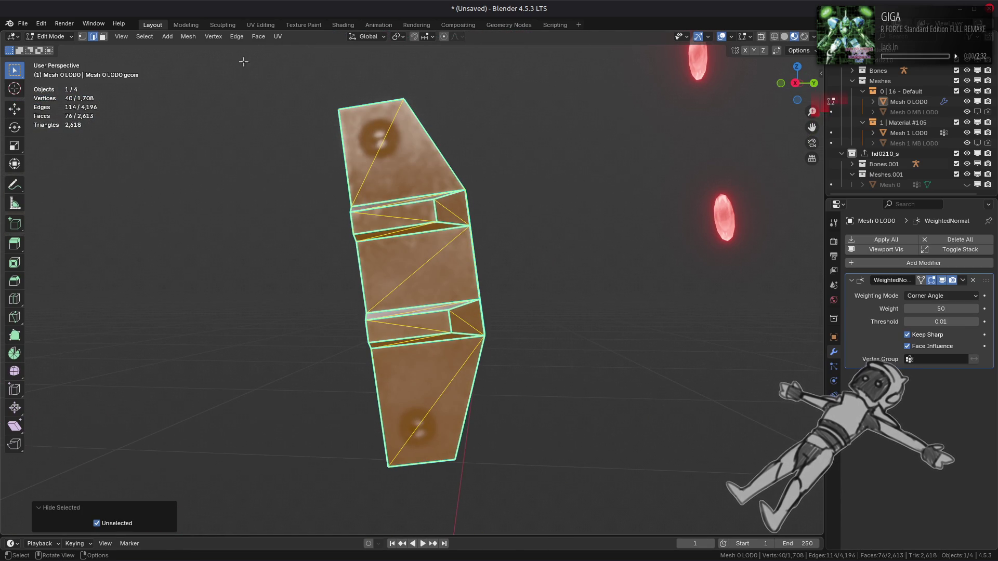
{"action": "left_click", "coordinate": [257, 38]}
{"action": "left_click", "coordinate": [289, 170]}
{"action": "middle_click_drag", "start_coordinate": [378, 290], "coordinate": [213, 299]}
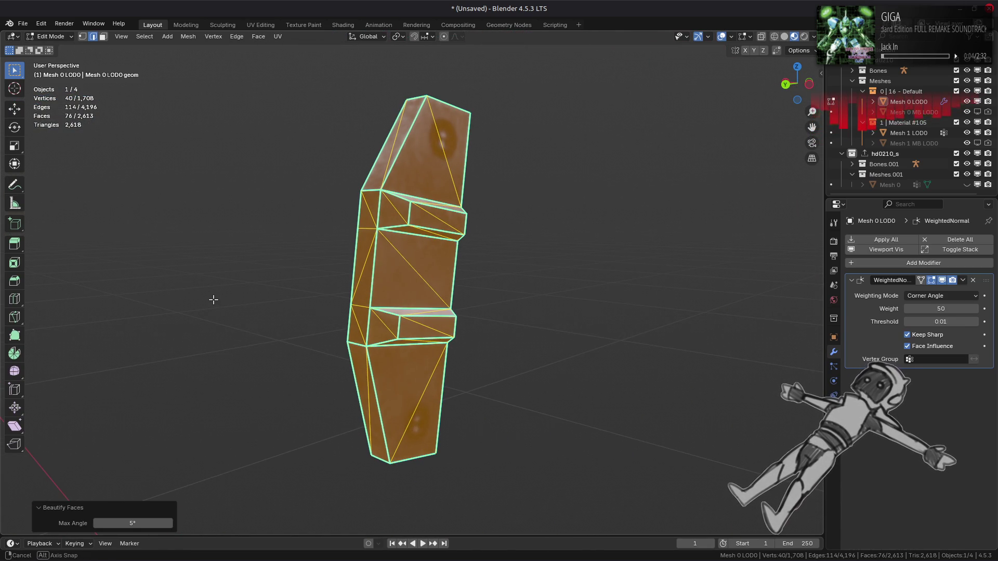
- Mark the selected edges on the strip as sharp
{"action": "left_click", "coordinate": [339, 323]}
{"action": "middle_click_drag", "start_coordinate": [338, 324], "coordinate": [516, 252]}
{"action": "scroll", "coordinate": [516, 251], "scroll_direction": "up", "scroll_amount": 3}
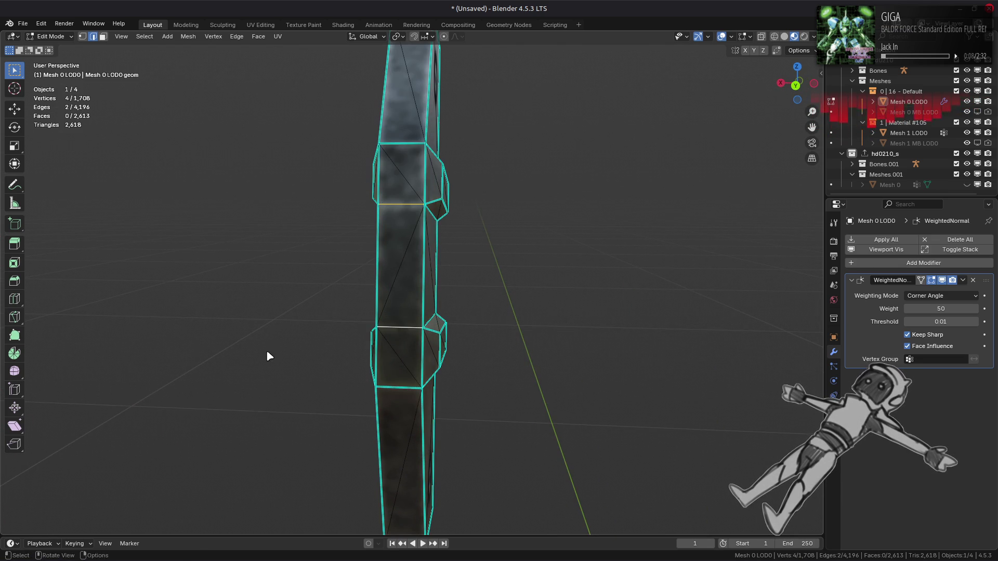
{"action": "key", "text": "ctrl+e"}
{"action": "left_click", "coordinate": [231, 448]}
{"action": "mouse_move", "coordinate": [260, 405]}
{"action": "middle_mouse_down"}
{"action": "mouse_move", "coordinate": [305, 312]}
{"action": "mouse_move", "coordinate": [255, 341]}
{"action": "middle_mouse_up"}
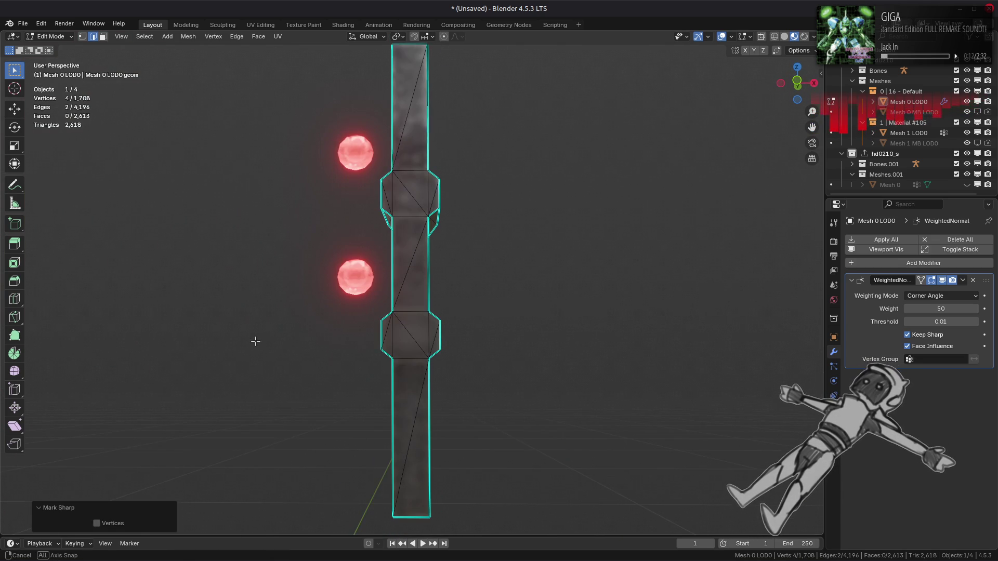
- Mark the lower octagon's bottom edge and another edge sharp, then reveal all and deselect
{"action": "left_click", "coordinate": [410, 367]}
{"action": "left_click", "coordinate": [405, 172], "text": "shift"}
{"action": "right_click", "coordinate": [519, 285]}
{"action": "left_click", "coordinate": [519, 284]}
{"action": "mouse_move", "coordinate": [517, 335]}
{"action": "middle_mouse_down"}
{"action": "mouse_move", "coordinate": [453, 309]}
{"action": "mouse_move", "coordinate": [475, 299]}
{"action": "mouse_move", "coordinate": [424, 428]}
{"action": "mouse_move", "coordinate": [429, 395]}
{"action": "middle_mouse_up"}
{"action": "key", "text": "alt+h"}
{"action": "key", "text": "alt+a"}
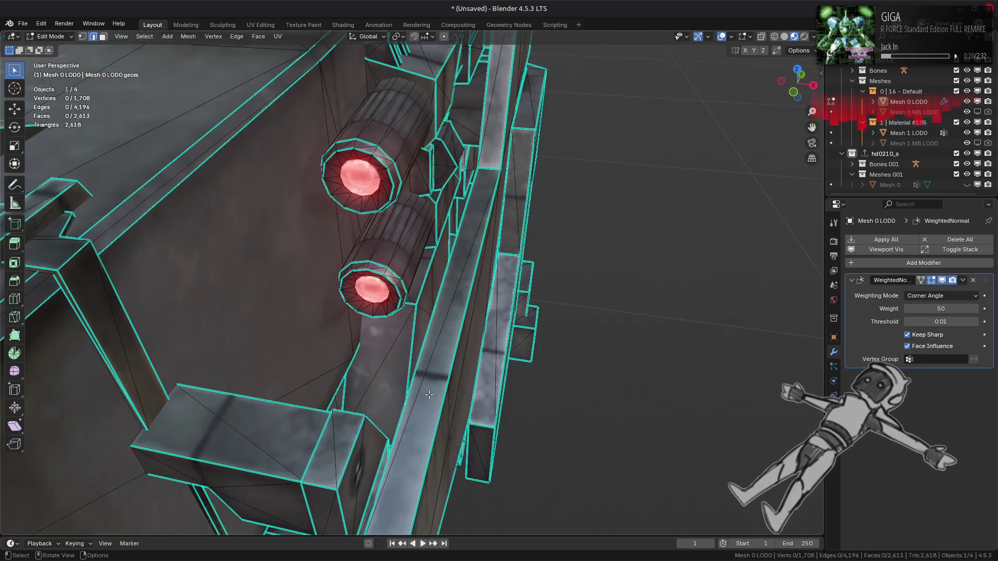
- Isolate the two red-lit cylinders to inspect them, then leave Edit Mode
{"action": "mouse_move", "coordinate": [373, 166]}
{"action": "middle_mouse_down"}
{"action": "mouse_move", "coordinate": [468, 319]}
{"action": "mouse_move", "coordinate": [462, 281]}
{"action": "mouse_move", "coordinate": [357, 301]}
{"action": "mouse_move", "coordinate": [370, 314]}
{"action": "mouse_move", "coordinate": [420, 199]}
{"action": "mouse_move", "coordinate": [468, 222]}
{"action": "mouse_move", "coordinate": [472, 231]}
{"action": "mouse_move", "coordinate": [435, 261]}
{"action": "mouse_move", "coordinate": [387, 275]}
{"action": "middle_mouse_up"}
{"action": "key", "text": "ctrl+l"}
{"action": "key", "text": "shift+h"}
{"action": "key", "text": "alt+a"}
{"action": "key", "text": "Tab"}
{"action": "key", "text": "Tab"}
{"action": "key", "text": "Tab"}
{"action": "key", "text": "Tab"}
- Isolate the box piece to inspect it, then reveal all the mesh again
{"action": "key", "text": "alt+h"}
{"action": "key", "text": "alt+a"}
{"action": "scroll", "coordinate": [387, 275], "scroll_direction": "up", "scroll_amount": 3}
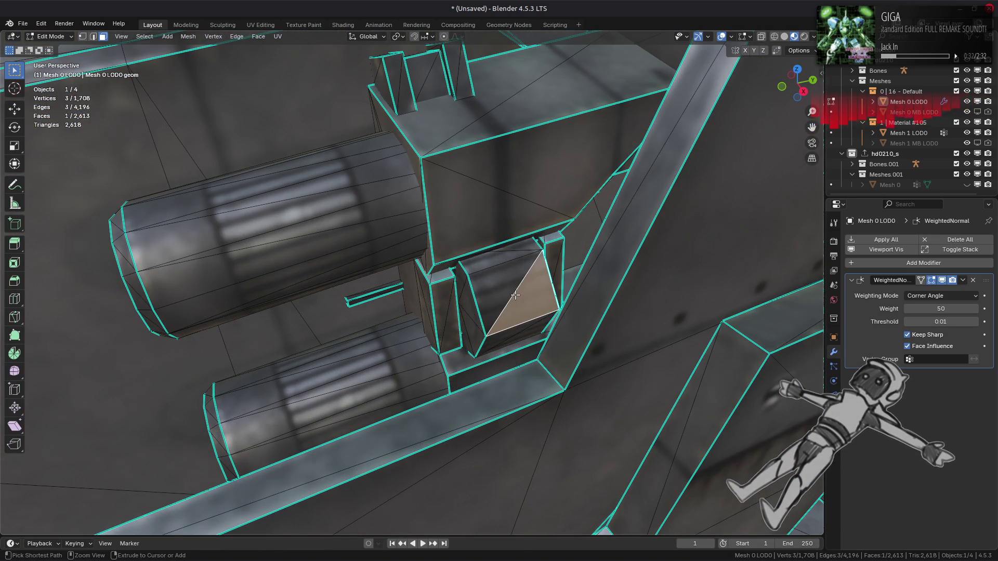
{"action": "key", "text": "ctrl+l"}
{"action": "key", "text": "shift+h"}
{"action": "middle_click_drag", "start_coordinate": [515, 295], "coordinate": [380, 207]}
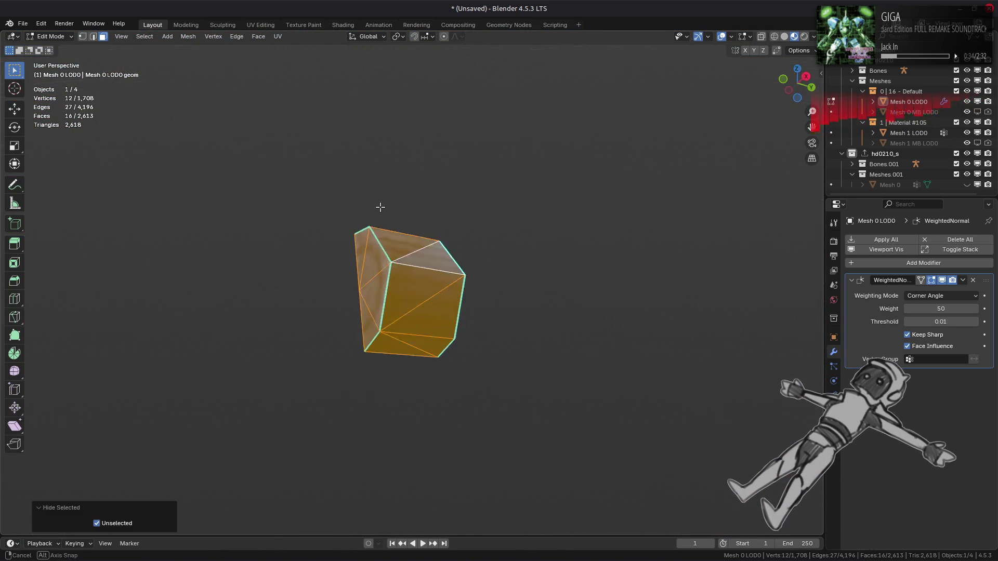
{"action": "key", "text": "alt+a"}
{"action": "key", "text": "alt+h"}
{"action": "key", "text": "alt+a"}
{"action": "mouse_move", "coordinate": [430, 283]}
{"action": "middle_mouse_down"}
{"action": "mouse_move", "coordinate": [420, 312]}
{"action": "mouse_move", "coordinate": [260, 280]}
{"action": "mouse_move", "coordinate": [274, 234]}
{"action": "mouse_move", "coordinate": [225, 437]}
{"action": "mouse_move", "coordinate": [420, 228]}
{"action": "middle_mouse_up"}
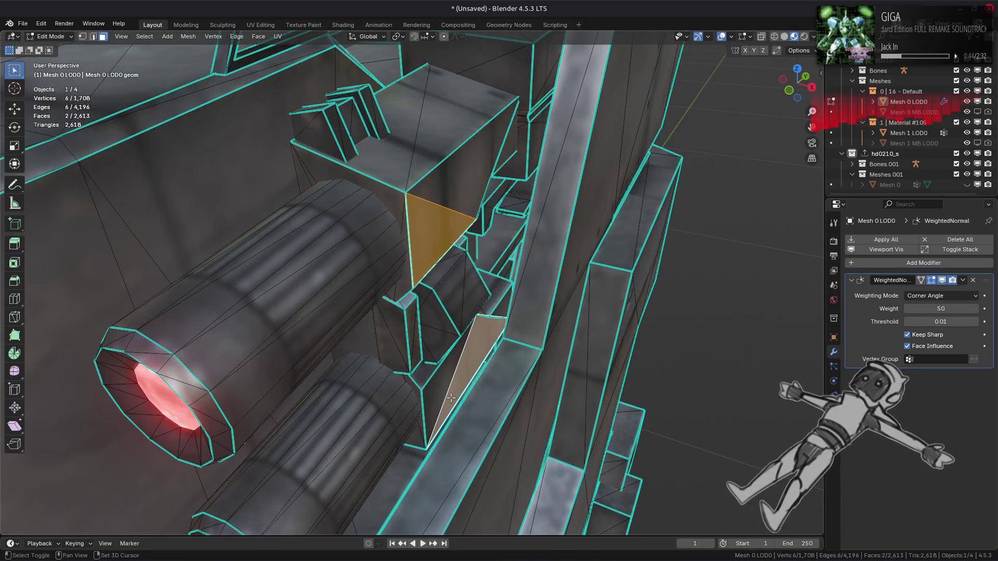
- Isolate the C-shaped bracket with Ctrl+L and Shift+H and switch to edge selection
{"action": "key", "text": "ctrl+l"}
{"action": "key", "text": "shift+h"}
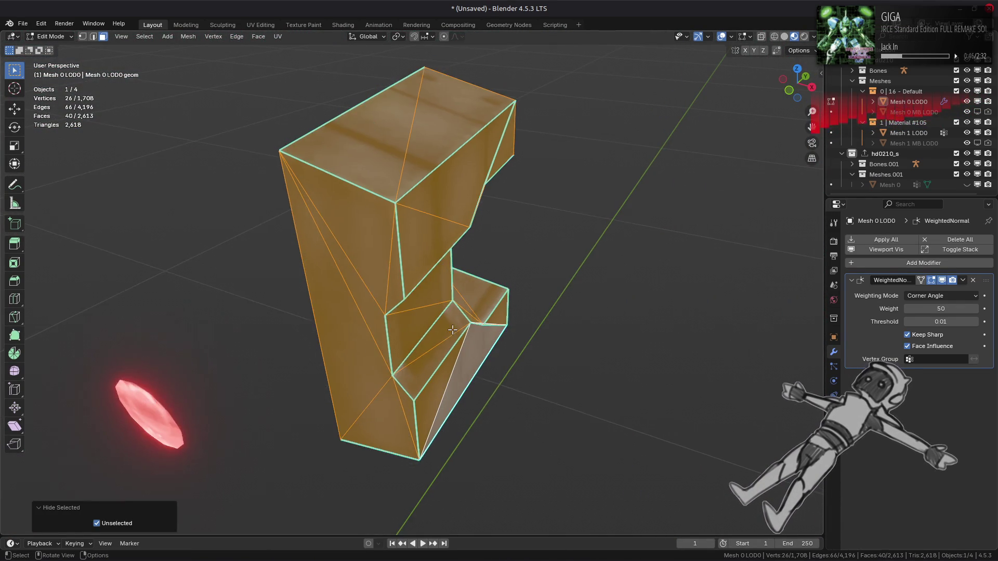
{"action": "mouse_move", "coordinate": [453, 329]}
{"action": "middle_mouse_down"}
{"action": "mouse_move", "coordinate": [395, 306]}
{"action": "mouse_move", "coordinate": [317, 309]}
{"action": "middle_mouse_up"}
{"action": "key", "text": "alt+a"}
{"action": "key", "text": "2"}
{"action": "middle_click_drag", "start_coordinate": [424, 298], "coordinate": [473, 267]}
{"action": "key", "text": "a"}
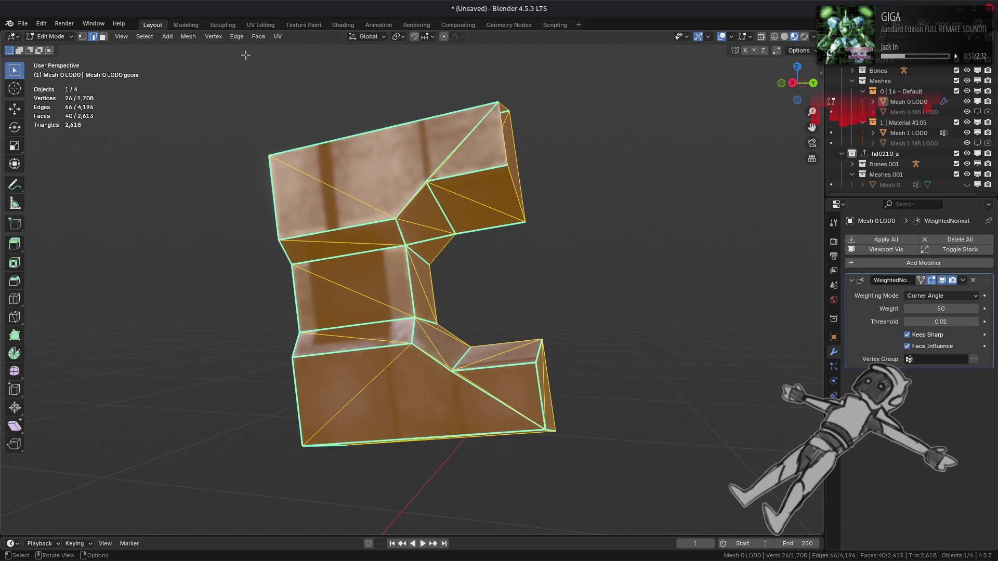
{"action": "left_click", "coordinate": [259, 37]}
{"action": "scroll", "coordinate": [393, 187], "scroll_direction": "up", "scroll_amount": 6}
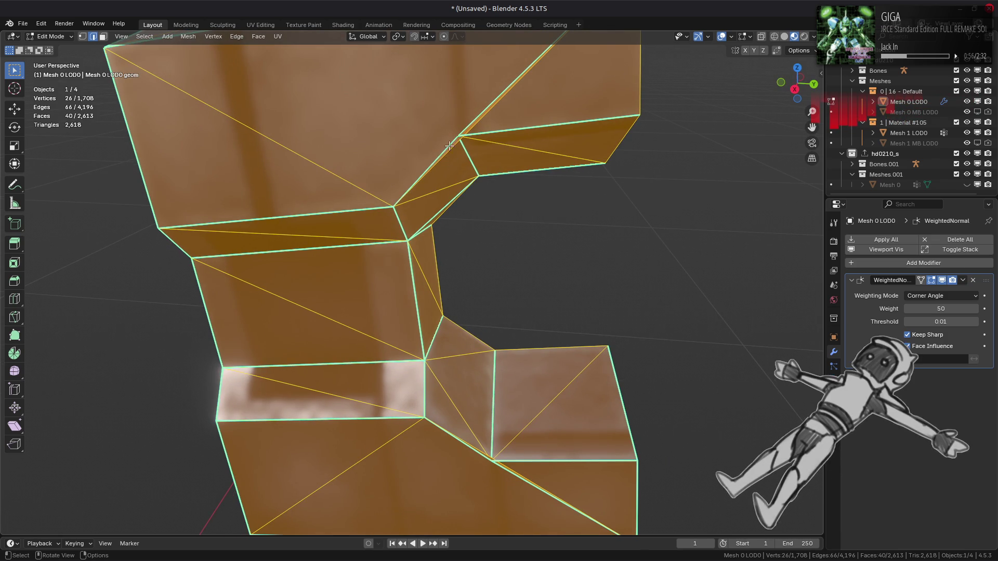
- Select two adjacent bracket faces and rotate their shared edge clockwise
{"action": "left_click", "coordinate": [453, 144]}
{"action": "mouse_move", "coordinate": [460, 139]}
{"action": "middle_mouse_down"}
{"action": "mouse_move", "coordinate": [385, 159]}
{"action": "mouse_move", "coordinate": [463, 154]}
{"action": "mouse_move", "coordinate": [309, 148]}
{"action": "mouse_move", "coordinate": [316, 134]}
{"action": "mouse_move", "coordinate": [300, 167]}
{"action": "mouse_move", "coordinate": [396, 156]}
{"action": "middle_mouse_up"}
{"action": "key", "text": "3"}
{"action": "left_click", "coordinate": [393, 158]}
{"action": "left_click", "coordinate": [388, 156]}
{"action": "left_click", "coordinate": [396, 156], "text": "shift"}
{"action": "left_click", "coordinate": [237, 37]}
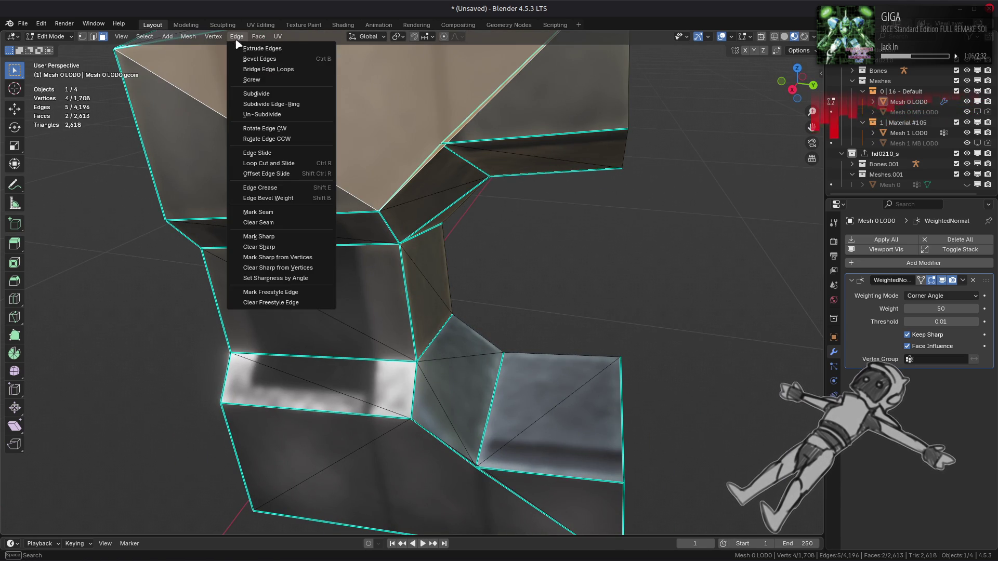
{"action": "left_click", "coordinate": [270, 129]}
- Rotate the shared edge of a second face pair on the bracket clockwise
{"action": "mouse_move", "coordinate": [271, 128]}
{"action": "middle_mouse_down"}
{"action": "mouse_move", "coordinate": [430, 305]}
{"action": "mouse_move", "coordinate": [347, 305]}
{"action": "mouse_move", "coordinate": [519, 294]}
{"action": "mouse_move", "coordinate": [389, 291]}
{"action": "mouse_move", "coordinate": [236, 311]}
{"action": "mouse_move", "coordinate": [312, 364]}
{"action": "middle_mouse_up"}
{"action": "left_click", "coordinate": [546, 273]}
{"action": "key", "text": "alt+a"}
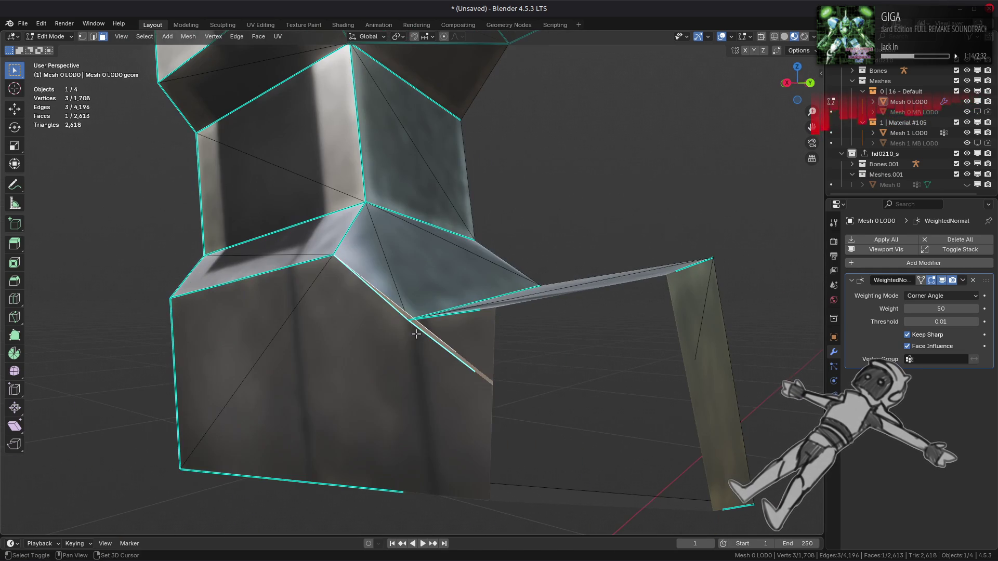
{"action": "left_click", "coordinate": [311, 364], "text": "shift"}
{"action": "left_click", "coordinate": [237, 36]}
{"action": "left_click", "coordinate": [276, 129]}
{"action": "scroll", "coordinate": [416, 260], "scroll_direction": "down", "scroll_amount": 3}
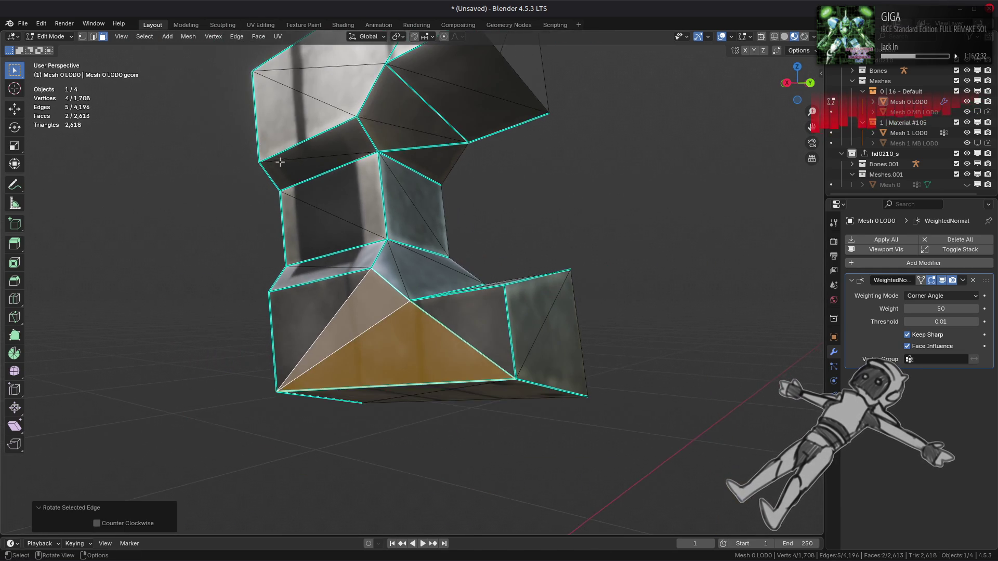
{"action": "key", "text": "alt+a"}
{"action": "key", "text": "l"}
{"action": "scroll", "coordinate": [415, 260], "scroll_direction": "up", "scroll_amount": 3}
{"action": "left_click", "coordinate": [258, 36]}
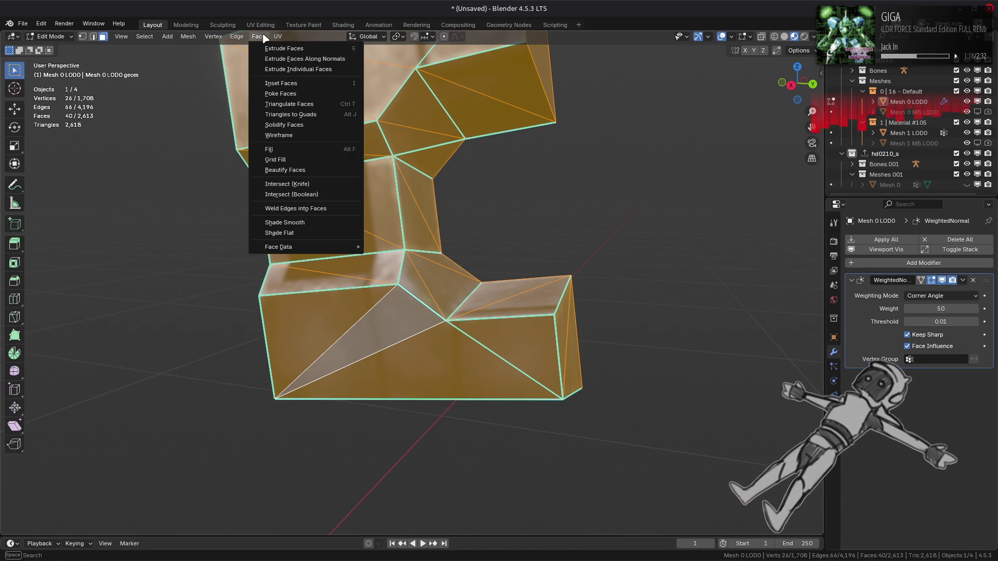
- Beautify the whole bent wall piece's faces with a 35° max angle
{"action": "left_click", "coordinate": [305, 171]}
{"action": "mouse_move", "coordinate": [305, 170]}
{"action": "middle_mouse_down"}
{"action": "mouse_move", "coordinate": [391, 257]}
{"action": "mouse_move", "coordinate": [329, 261]}
{"action": "mouse_move", "coordinate": [324, 270]}
{"action": "middle_mouse_up"}
{"action": "key", "text": "alt+a"}
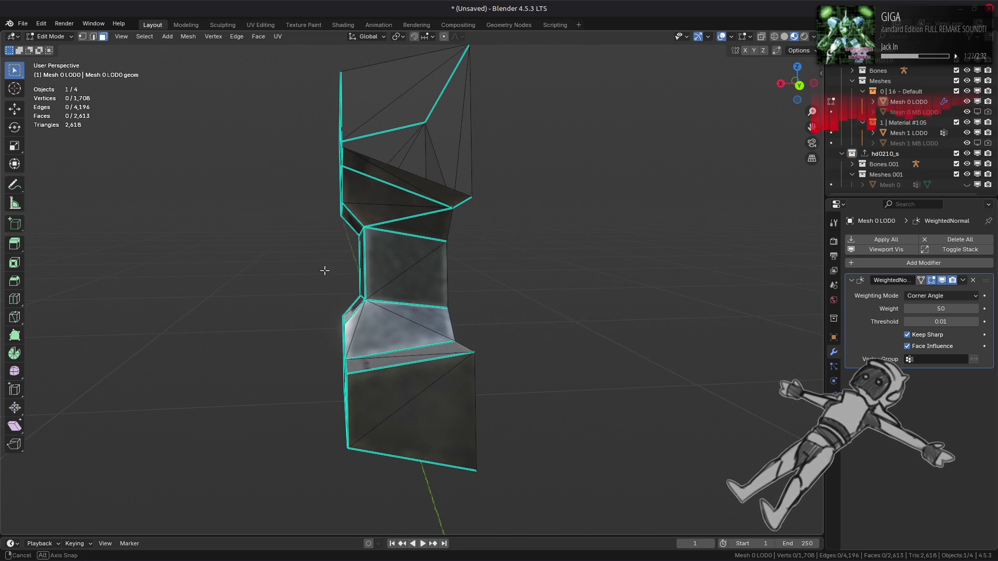
{"action": "key", "text": "a"}
{"action": "left_click", "coordinate": [259, 37]}
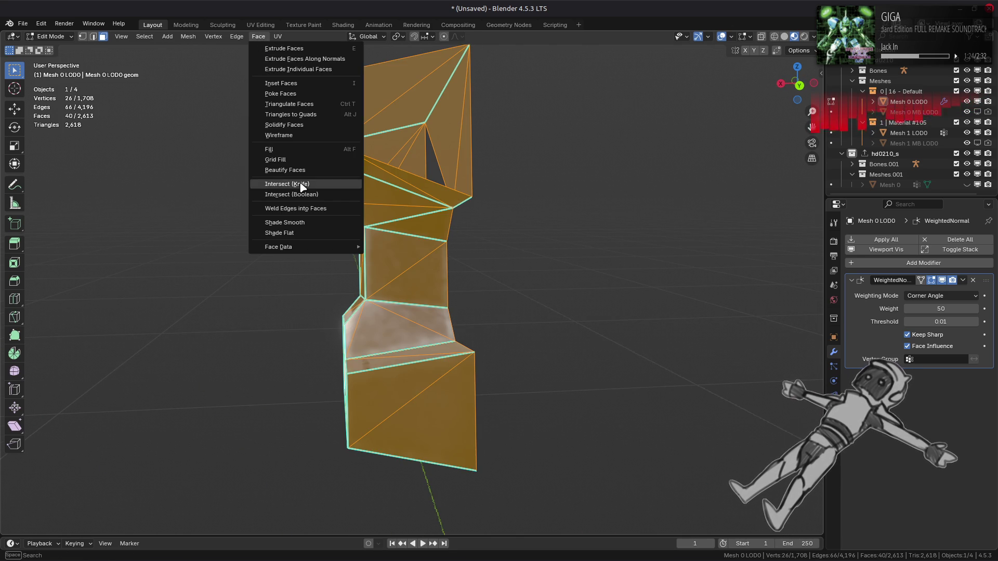
{"action": "left_click", "coordinate": [285, 170]}
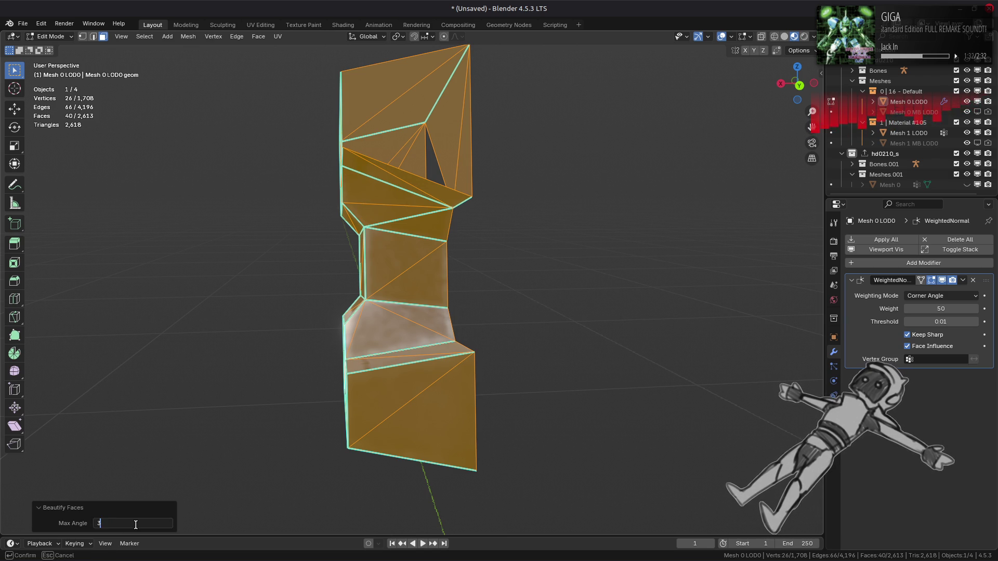
{"action": "key", "text": "Return"}
- Reselect the linked part, then pick a single triangle and a single edge on it
{"action": "mouse_move", "coordinate": [369, 292]}
{"action": "middle_mouse_down"}
{"action": "mouse_move", "coordinate": [452, 285]}
{"action": "mouse_move", "coordinate": [307, 315]}
{"action": "mouse_move", "coordinate": [431, 319]}
{"action": "mouse_move", "coordinate": [412, 320]}
{"action": "middle_mouse_up"}
{"action": "key", "text": "2"}
{"action": "left_click", "coordinate": [451, 285]}
{"action": "scroll", "coordinate": [451, 285], "scroll_direction": "up", "scroll_amount": 3}
{"action": "key", "text": "3"}
{"action": "key", "text": "l"}
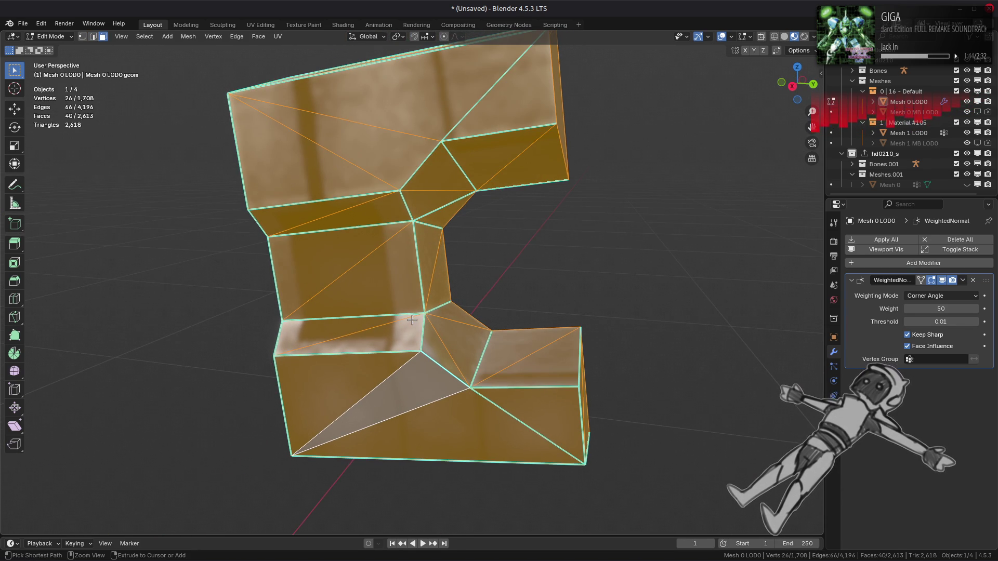
{"action": "left_click", "coordinate": [425, 211]}
{"action": "key", "text": "2"}
{"action": "left_click", "coordinate": [445, 207]}
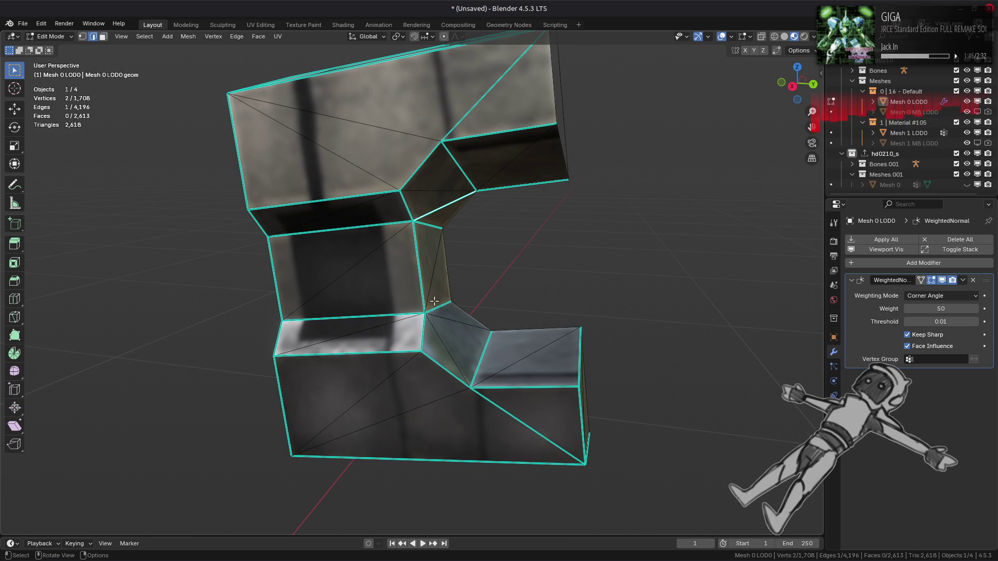
- Clear the sharp marks from three edges on the L-shaped part
{"action": "right_click", "coordinate": [404, 426]}
{"action": "left_click", "coordinate": [395, 458]}
{"action": "left_click", "coordinate": [498, 418]}
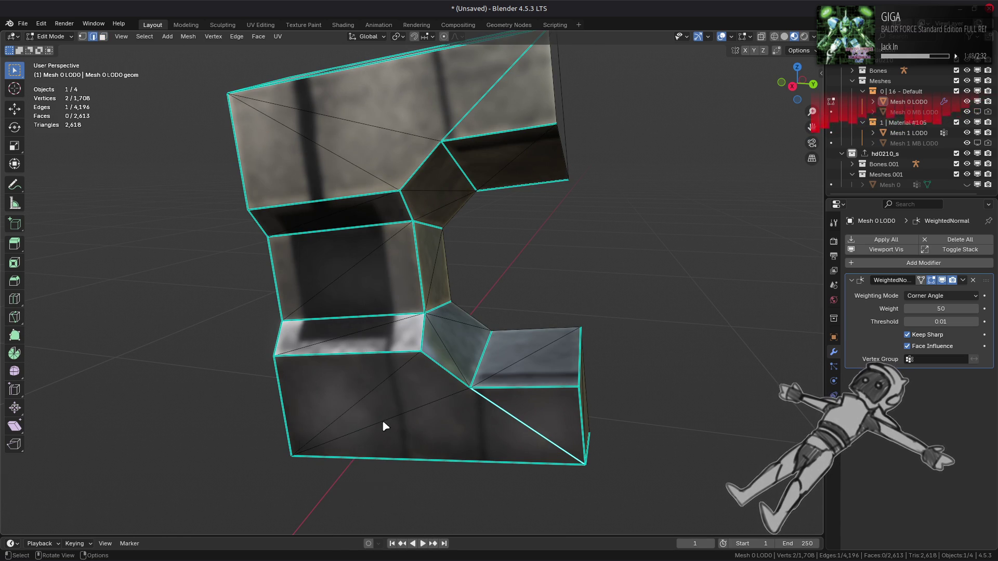
{"action": "right_click", "coordinate": [372, 430]}
{"action": "left_click", "coordinate": [358, 423]}
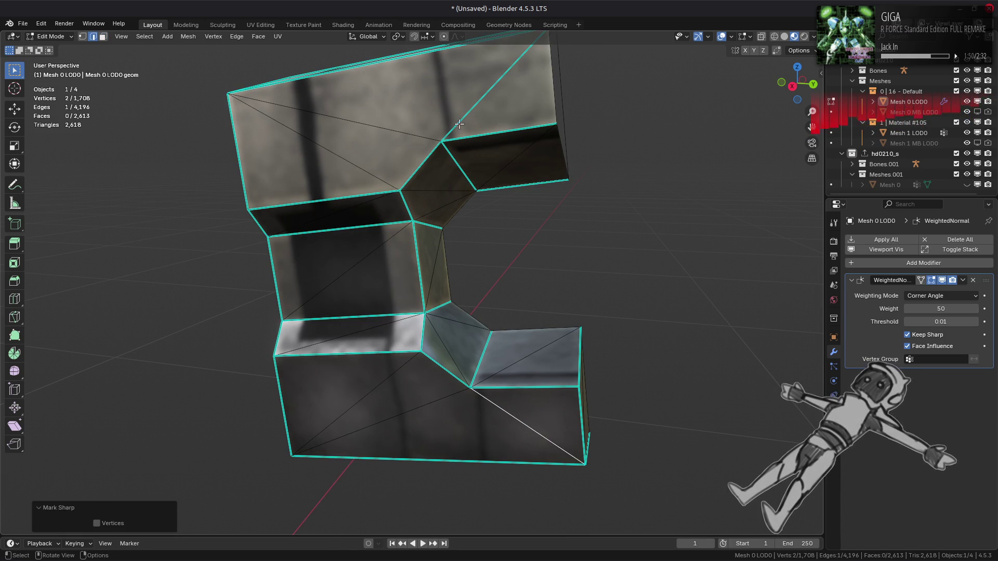
{"action": "right_click", "coordinate": [310, 270]}
{"action": "left_click", "coordinate": [310, 268]}
{"action": "left_click", "coordinate": [443, 318]}
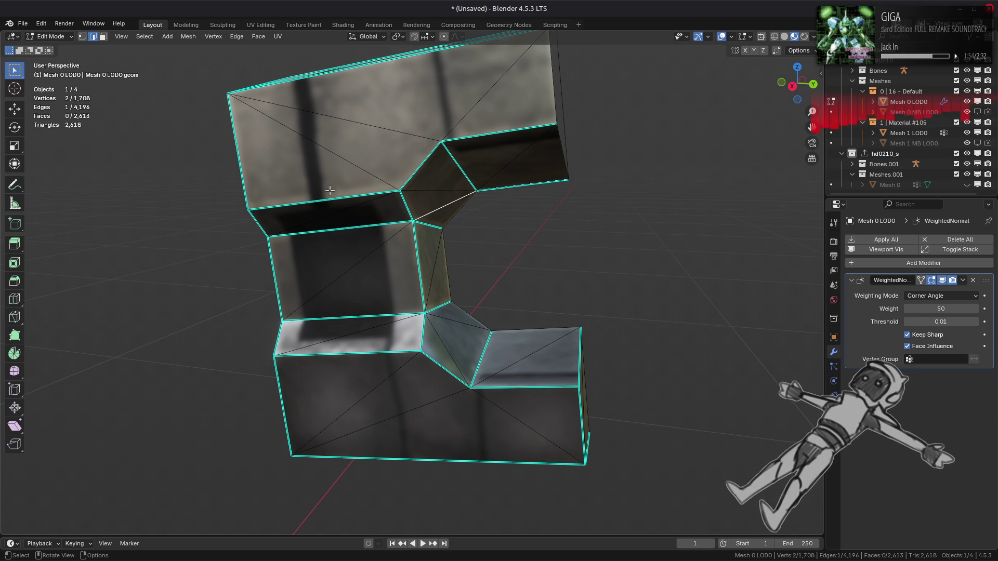
- Rotate two diagonal edges clockwise via the Edge menu and Quick Favorites
{"action": "left_click", "coordinate": [236, 40]}
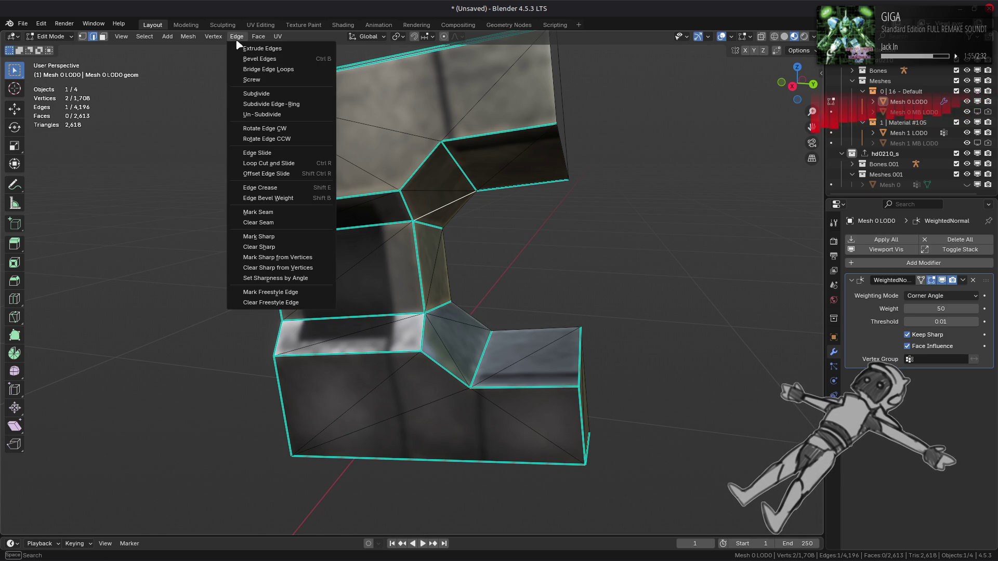
{"action": "left_click", "coordinate": [268, 129]}
{"action": "mouse_move", "coordinate": [393, 232]}
{"action": "middle_mouse_down"}
{"action": "mouse_move", "coordinate": [323, 239]}
{"action": "mouse_move", "coordinate": [391, 240]}
{"action": "mouse_move", "coordinate": [362, 244]}
{"action": "mouse_move", "coordinate": [428, 267]}
{"action": "mouse_move", "coordinate": [461, 169]}
{"action": "middle_mouse_up"}
{"action": "key", "text": "Tab"}
{"action": "scroll", "coordinate": [323, 236], "scroll_direction": "up", "scroll_amount": 3}
{"action": "key", "text": "Tab"}
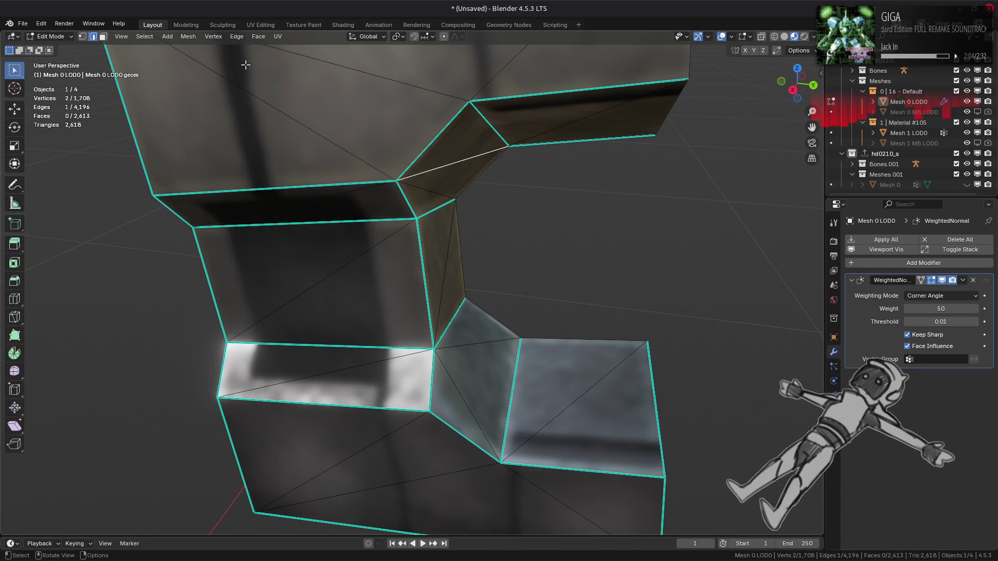
{"action": "key", "text": "ctrl+e"}
{"action": "key", "text": "q"}
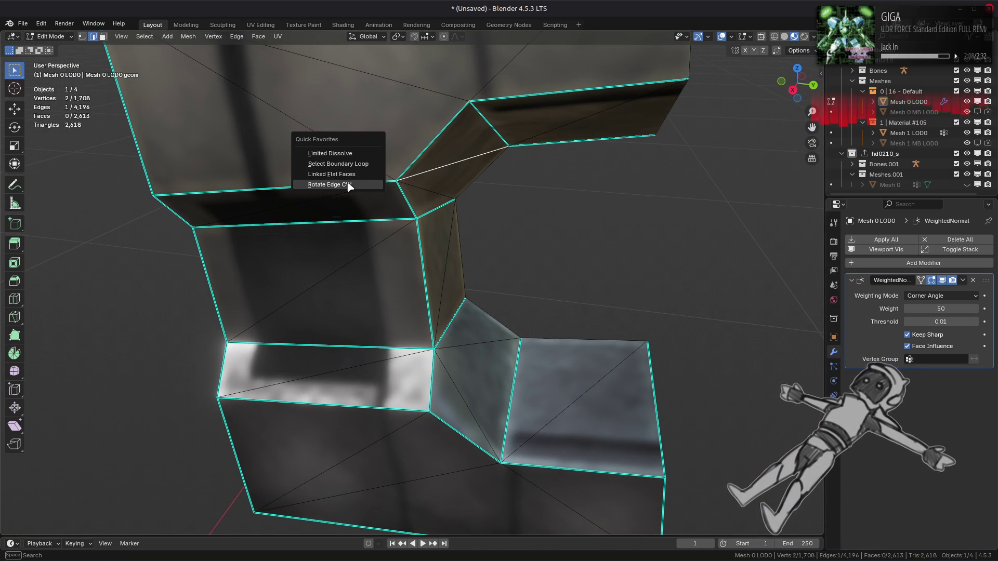
{"action": "left_click", "coordinate": [348, 186]}
- Rotate one more diagonal edge from the right-click edge menu
{"action": "mouse_move", "coordinate": [389, 211]}
{"action": "middle_mouse_down"}
{"action": "mouse_move", "coordinate": [405, 214]}
{"action": "mouse_move", "coordinate": [360, 197]}
{"action": "middle_mouse_up"}
{"action": "key", "text": "Tab"}
{"action": "key", "text": "Tab"}
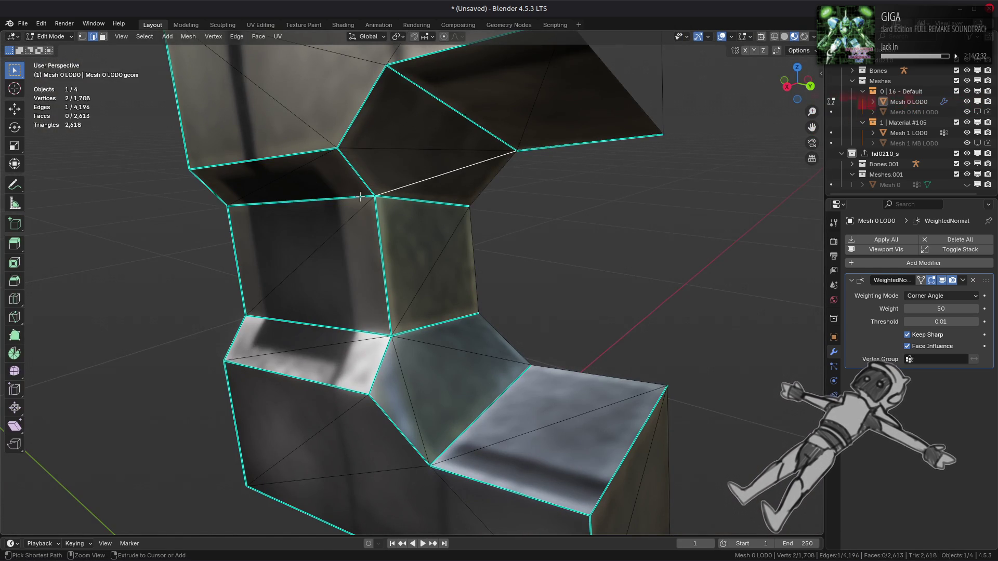
{"action": "middle_click_drag", "start_coordinate": [377, 221], "coordinate": [352, 162]}
{"action": "right_click", "coordinate": [362, 137]}
{"action": "left_click", "coordinate": [343, 206]}
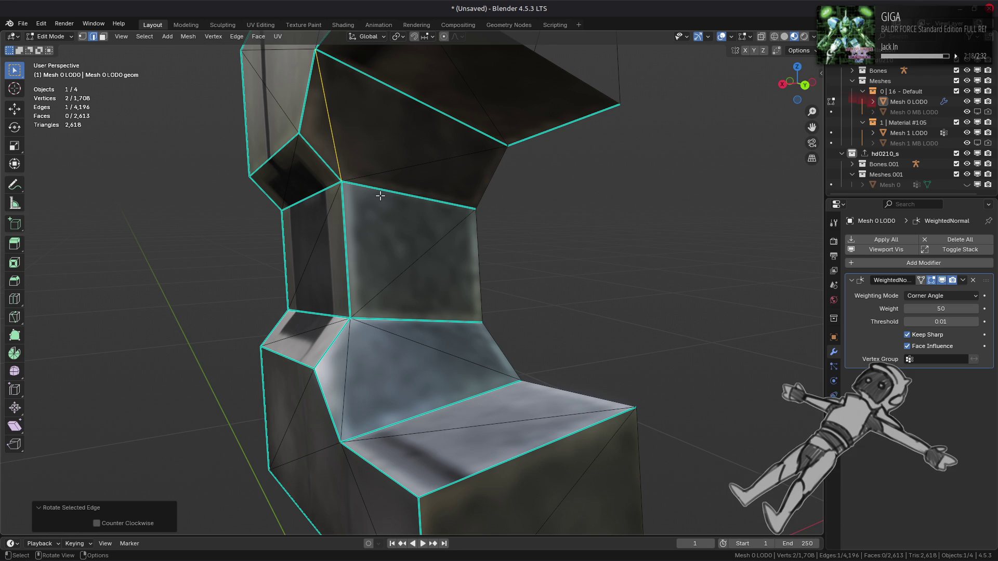
{"action": "middle_click_drag", "start_coordinate": [379, 196], "coordinate": [437, 186]}
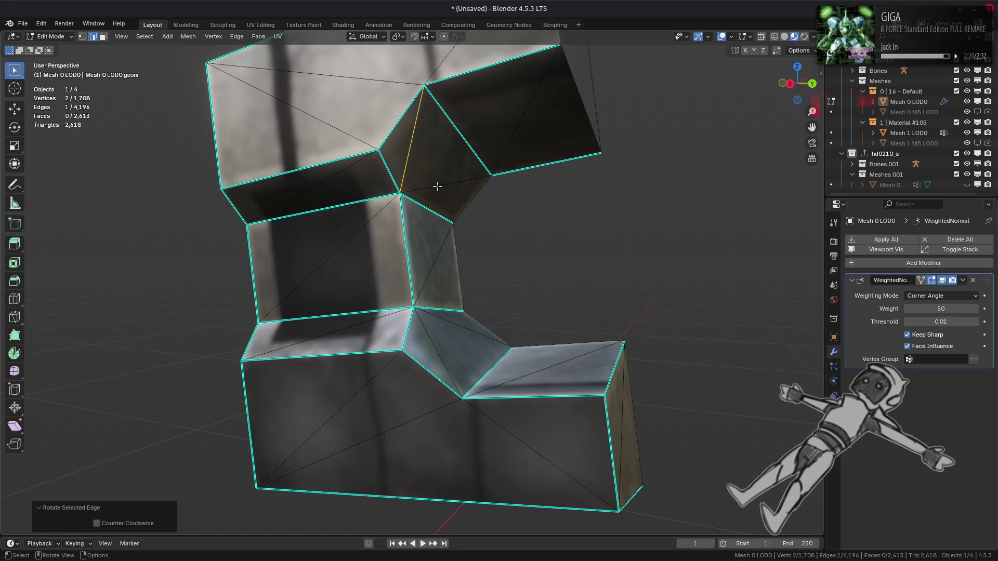
- Triangulate the whole L-shaped part and then beautify its faces
{"action": "key", "text": "a"}
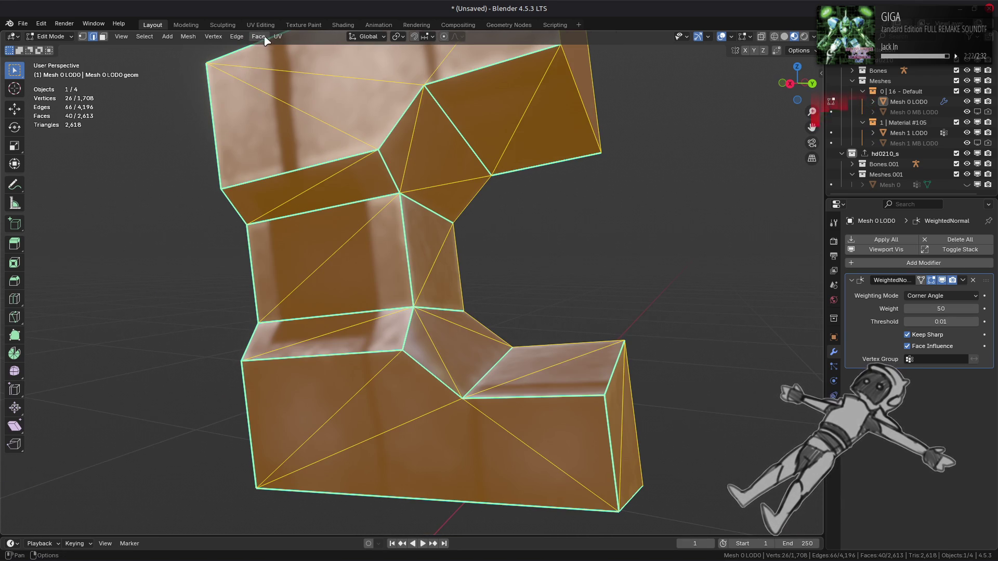
{"action": "left_click", "coordinate": [264, 40]}
{"action": "left_click", "coordinate": [289, 104]}
{"action": "left_click", "coordinate": [260, 37]}
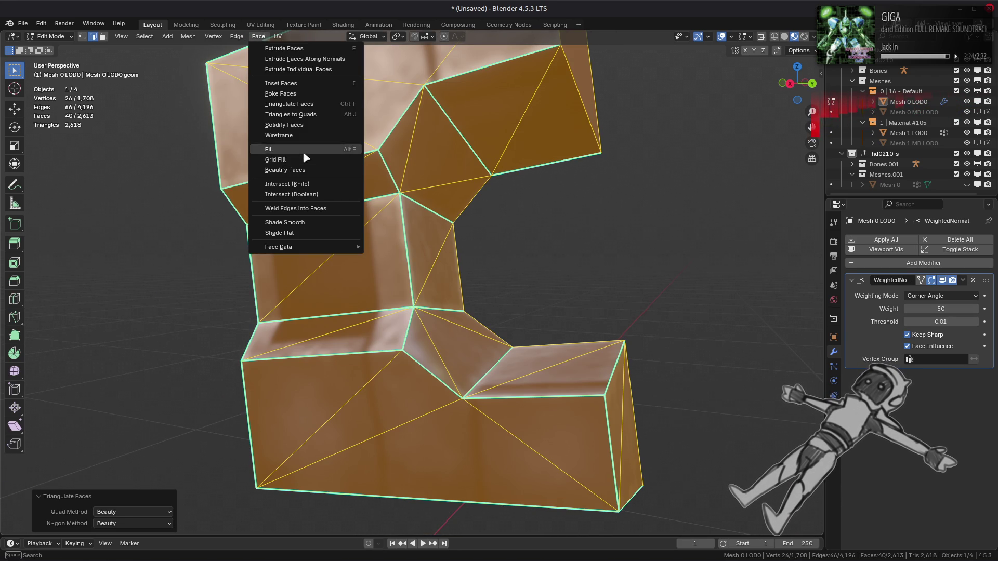
{"action": "left_click", "coordinate": [300, 170]}
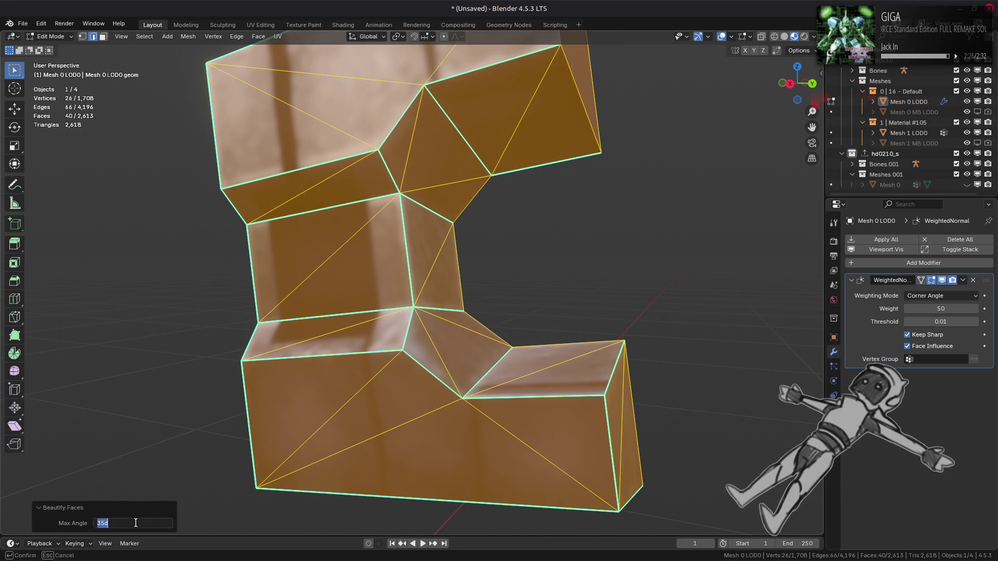
{"action": "key", "text": "Tab"}
{"action": "mouse_move", "coordinate": [263, 296]}
{"action": "middle_mouse_down"}
{"action": "mouse_move", "coordinate": [323, 314]}
{"action": "mouse_move", "coordinate": [261, 310]}
{"action": "mouse_move", "coordinate": [373, 317]}
{"action": "mouse_move", "coordinate": [356, 178]}
{"action": "middle_mouse_up"}
{"action": "key", "text": "Tab"}
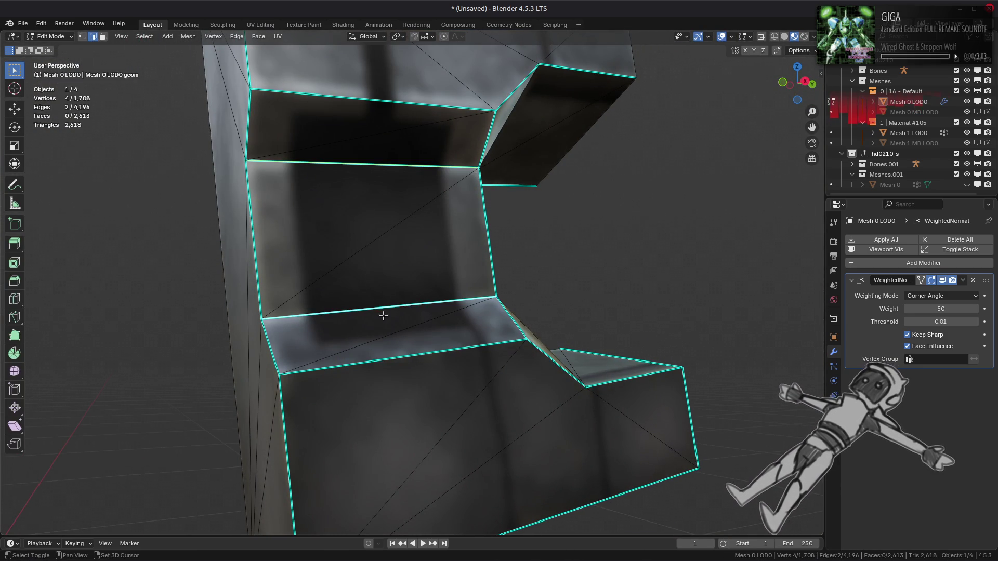
- Clear sharp from one edge and mark a different edge sharp
{"action": "right_click", "coordinate": [353, 374]}
{"action": "left_click", "coordinate": [358, 459]}
{"action": "mouse_move", "coordinate": [369, 319]}
{"action": "middle_mouse_down"}
{"action": "mouse_move", "coordinate": [334, 363]}
{"action": "mouse_move", "coordinate": [330, 348]}
{"action": "mouse_move", "coordinate": [368, 319]}
{"action": "mouse_move", "coordinate": [324, 283]}
{"action": "mouse_move", "coordinate": [328, 270]}
{"action": "mouse_move", "coordinate": [342, 345]}
{"action": "mouse_move", "coordinate": [312, 396]}
{"action": "mouse_move", "coordinate": [288, 395]}
{"action": "mouse_move", "coordinate": [379, 329]}
{"action": "mouse_move", "coordinate": [367, 260]}
{"action": "mouse_move", "coordinate": [383, 323]}
{"action": "mouse_move", "coordinate": [426, 329]}
{"action": "mouse_move", "coordinate": [364, 346]}
{"action": "mouse_move", "coordinate": [486, 364]}
{"action": "mouse_move", "coordinate": [300, 328]}
{"action": "mouse_move", "coordinate": [383, 263]}
{"action": "mouse_move", "coordinate": [357, 285]}
{"action": "mouse_move", "coordinate": [463, 301]}
{"action": "mouse_move", "coordinate": [413, 336]}
{"action": "middle_mouse_up"}
{"action": "left_click", "coordinate": [363, 319], "text": "alt"}
{"action": "left_click", "coordinate": [342, 345]}
{"action": "right_click", "coordinate": [343, 345]}
{"action": "left_click", "coordinate": [344, 349]}
- Deselect and reveal the hidden mech geometry with Alt+H
{"action": "key", "text": "Tab"}
{"action": "key", "text": "Tab"}
{"action": "left_click", "coordinate": [382, 318], "text": "shift"}
{"action": "key", "text": "alt+h"}
{"action": "key", "text": "h"}
{"action": "key", "text": "alt+h"}
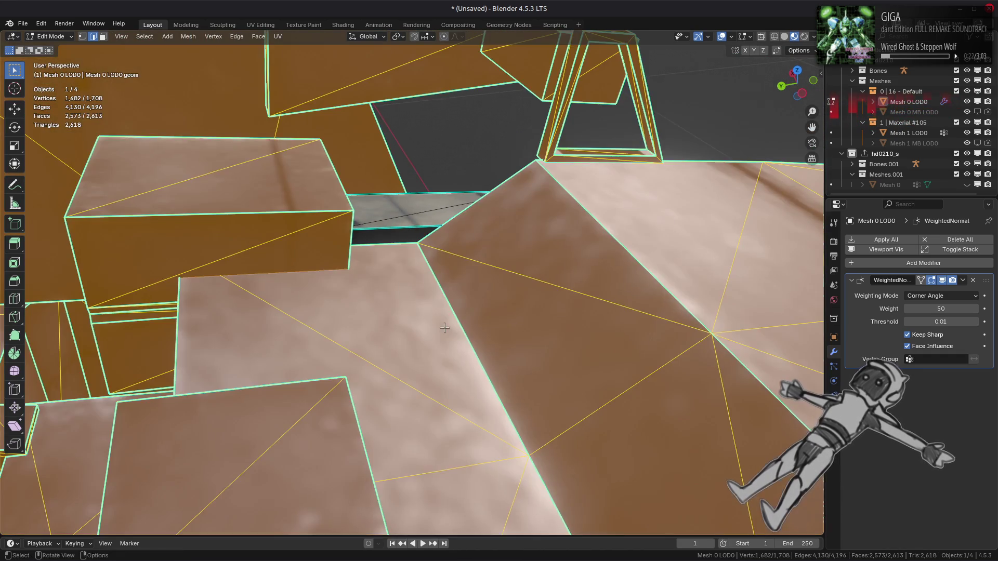
- Isolate the box piece by selecting it linked and hiding everything else
{"action": "left_click", "coordinate": [379, 259]}
{"action": "mouse_move", "coordinate": [379, 259]}
{"action": "middle_mouse_down"}
{"action": "mouse_move", "coordinate": [408, 305]}
{"action": "mouse_move", "coordinate": [278, 276]}
{"action": "mouse_move", "coordinate": [265, 260]}
{"action": "mouse_move", "coordinate": [472, 290]}
{"action": "mouse_move", "coordinate": [383, 292]}
{"action": "middle_mouse_up"}
{"action": "mouse_move", "coordinate": [373, 242]}
{"action": "middle_mouse_down"}
{"action": "mouse_move", "coordinate": [410, 259]}
{"action": "mouse_move", "coordinate": [335, 293]}
{"action": "middle_mouse_up"}
{"action": "key", "text": "alt+a"}
{"action": "mouse_move", "coordinate": [306, 239]}
{"action": "middle_mouse_down"}
{"action": "mouse_move", "coordinate": [345, 289]}
{"action": "mouse_move", "coordinate": [376, 286]}
{"action": "middle_mouse_up"}
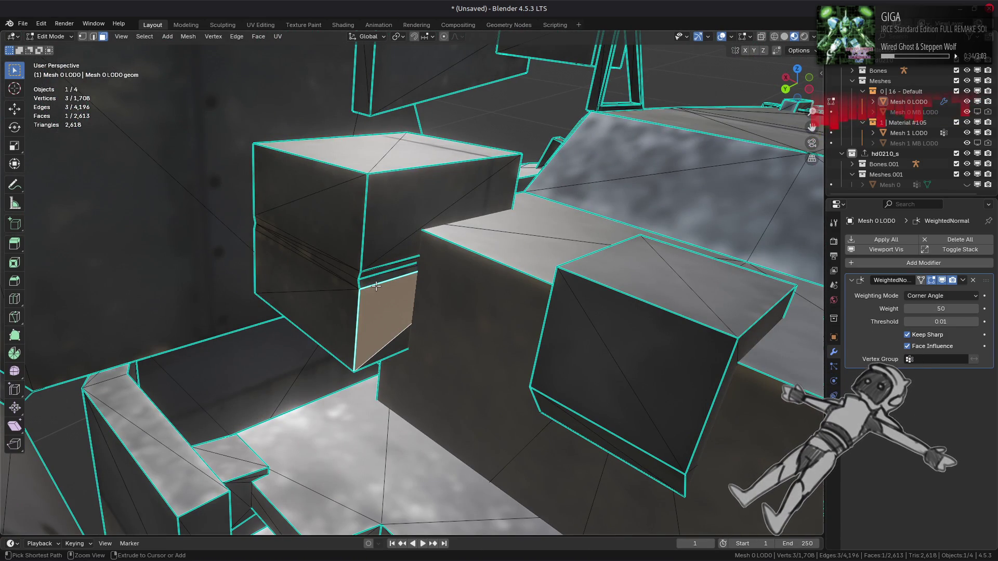
{"action": "key", "text": "ctrl+l"}
{"action": "key", "text": "shift+h"}
{"action": "mouse_move", "coordinate": [370, 289]}
{"action": "middle_mouse_down"}
{"action": "mouse_move", "coordinate": [290, 323]}
{"action": "mouse_move", "coordinate": [435, 290]}
{"action": "mouse_move", "coordinate": [372, 330]}
{"action": "mouse_move", "coordinate": [315, 331]}
{"action": "middle_mouse_up"}
{"action": "key", "text": "alt+a"}
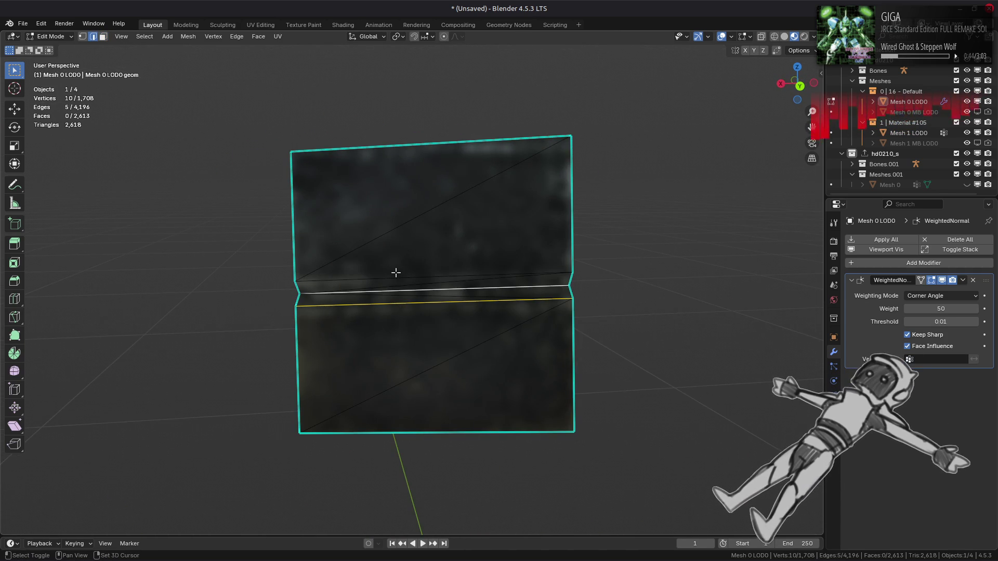
- Mark an edge of the box sharp, then reveal all geometry and deselect it
{"action": "left_click", "coordinate": [540, 347]}
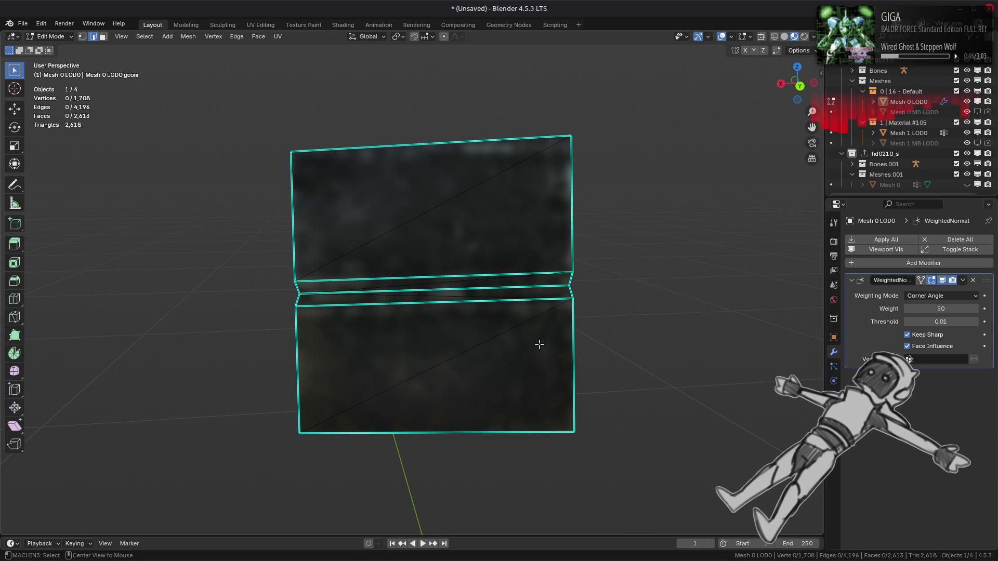
{"action": "key", "text": "alt+h"}
{"action": "mouse_move", "coordinate": [539, 345]}
{"action": "middle_mouse_down"}
{"action": "mouse_move", "coordinate": [406, 338]}
{"action": "mouse_move", "coordinate": [524, 315]}
{"action": "mouse_move", "coordinate": [477, 298]}
{"action": "middle_mouse_up"}
{"action": "key", "text": "alt+a"}
{"action": "middle_click_drag", "start_coordinate": [448, 200], "coordinate": [635, 431]}
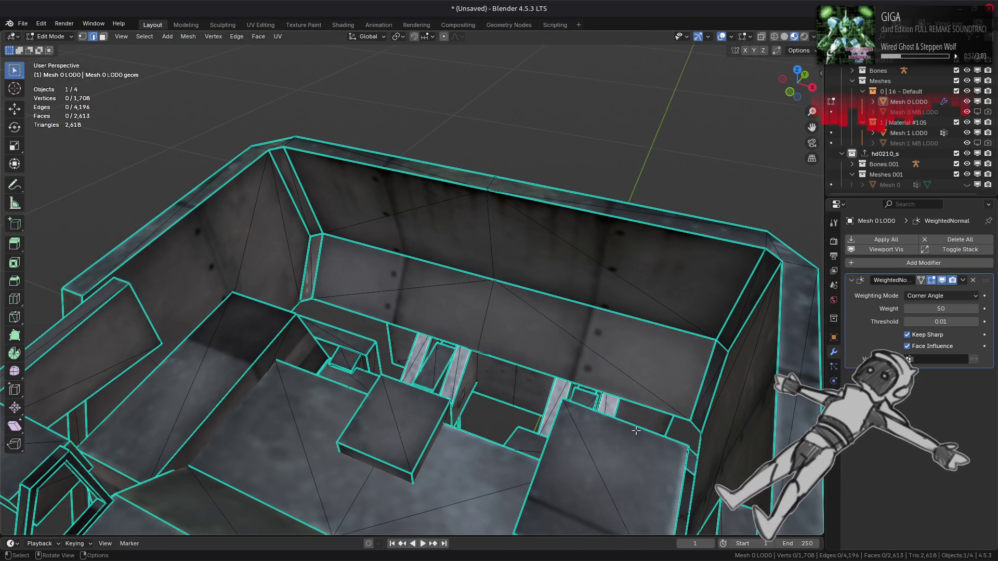
- Orbit to a top-down view and select both linked shelf crossbars with Ctrl+L
{"action": "mouse_move", "coordinate": [554, 309]}
{"action": "middle_mouse_down"}
{"action": "mouse_move", "coordinate": [507, 281]}
{"action": "mouse_move", "coordinate": [518, 277]}
{"action": "middle_mouse_up"}
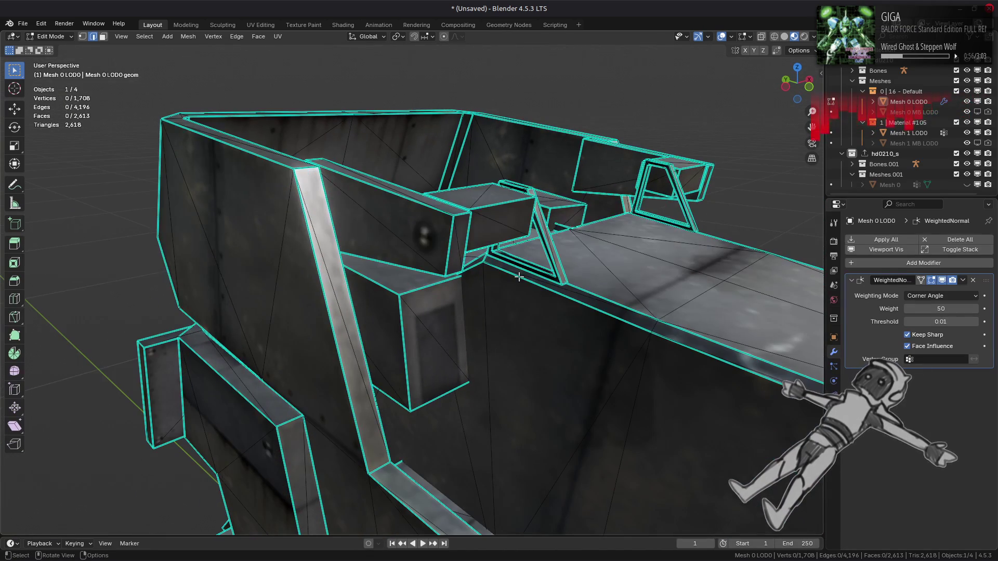
{"action": "mouse_move", "coordinate": [489, 352]}
{"action": "middle_mouse_down"}
{"action": "mouse_move", "coordinate": [399, 411]}
{"action": "mouse_move", "coordinate": [297, 396]}
{"action": "mouse_move", "coordinate": [484, 285]}
{"action": "mouse_move", "coordinate": [439, 330]}
{"action": "mouse_move", "coordinate": [536, 291]}
{"action": "mouse_move", "coordinate": [572, 371]}
{"action": "mouse_move", "coordinate": [566, 395]}
{"action": "mouse_move", "coordinate": [601, 283]}
{"action": "mouse_move", "coordinate": [507, 225]}
{"action": "mouse_move", "coordinate": [516, 308]}
{"action": "mouse_move", "coordinate": [488, 334]}
{"action": "mouse_move", "coordinate": [486, 223]}
{"action": "mouse_move", "coordinate": [406, 196]}
{"action": "middle_mouse_up"}
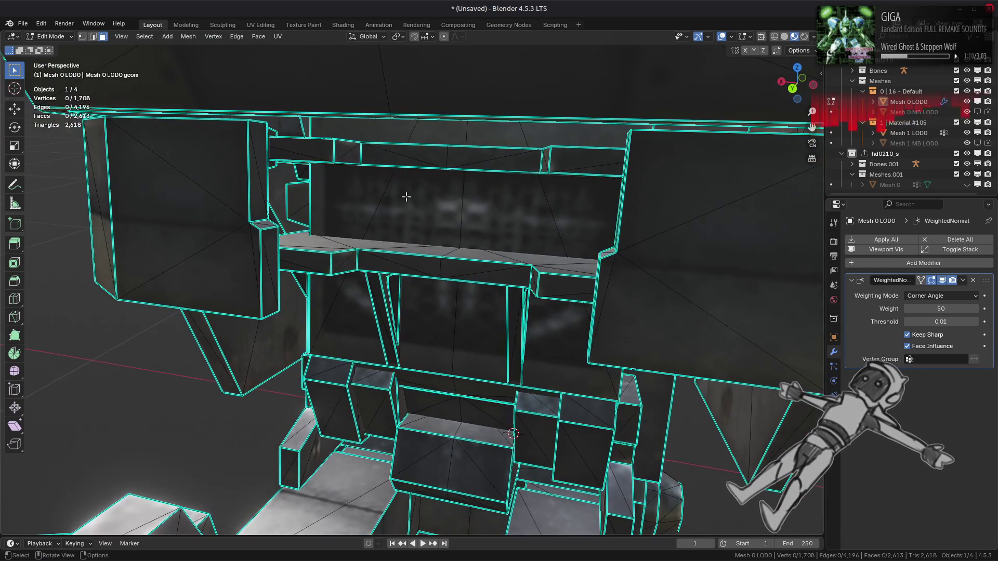
{"action": "key", "text": "ctrl+l"}
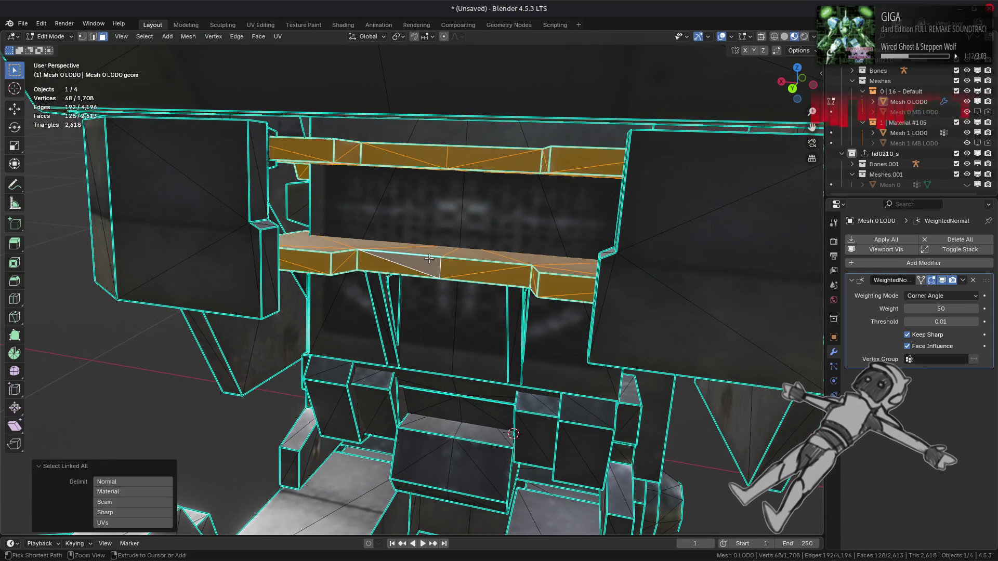
- Isolate the shelves, beautify their faces, then reveal everything and deselect
{"action": "key", "text": "shift+h"}
{"action": "mouse_move", "coordinate": [435, 258]}
{"action": "middle_mouse_down"}
{"action": "mouse_move", "coordinate": [407, 194]}
{"action": "mouse_move", "coordinate": [304, 253]}
{"action": "mouse_move", "coordinate": [291, 244]}
{"action": "middle_mouse_up"}
{"action": "left_click", "coordinate": [258, 36]}
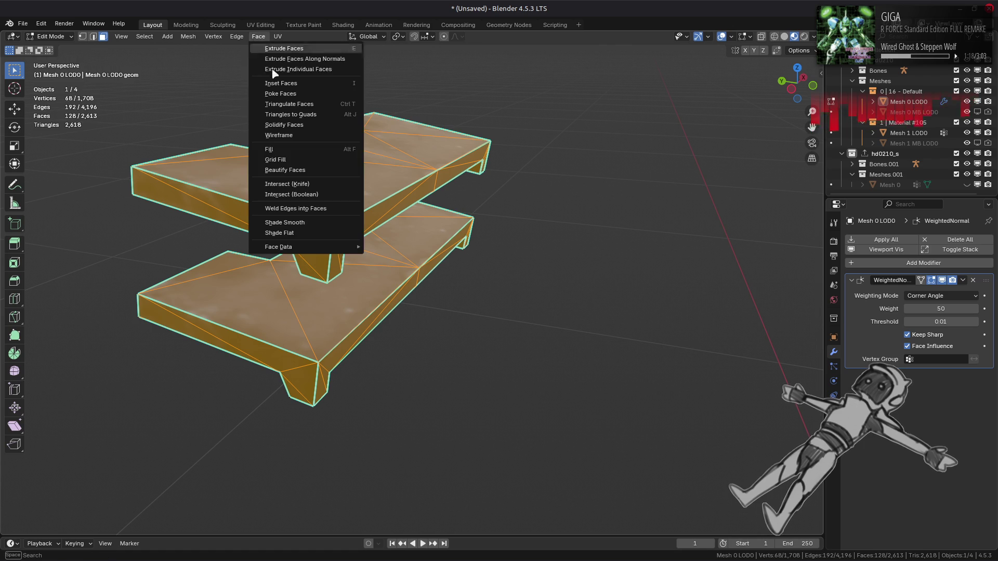
{"action": "left_click", "coordinate": [296, 171]}
{"action": "mouse_move", "coordinate": [319, 177]}
{"action": "middle_mouse_down"}
{"action": "mouse_move", "coordinate": [450, 187]}
{"action": "mouse_move", "coordinate": [436, 212]}
{"action": "mouse_move", "coordinate": [501, 172]}
{"action": "mouse_move", "coordinate": [561, 170]}
{"action": "middle_mouse_up"}
{"action": "key", "text": "alt+h"}
{"action": "key", "text": "alt+a"}
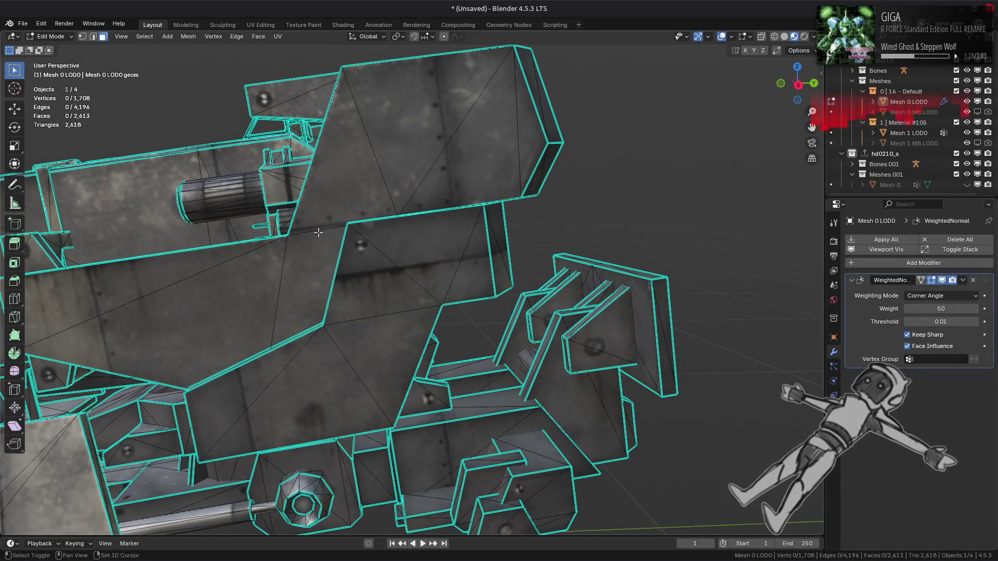
- Zoom in on the mech's interior struts and switch back to Object Mode
{"action": "middle_click_drag", "start_coordinate": [318, 232], "coordinate": [465, 174], "text": "shift"}
{"action": "middle_click_drag", "start_coordinate": [349, 199], "coordinate": [347, 156]}
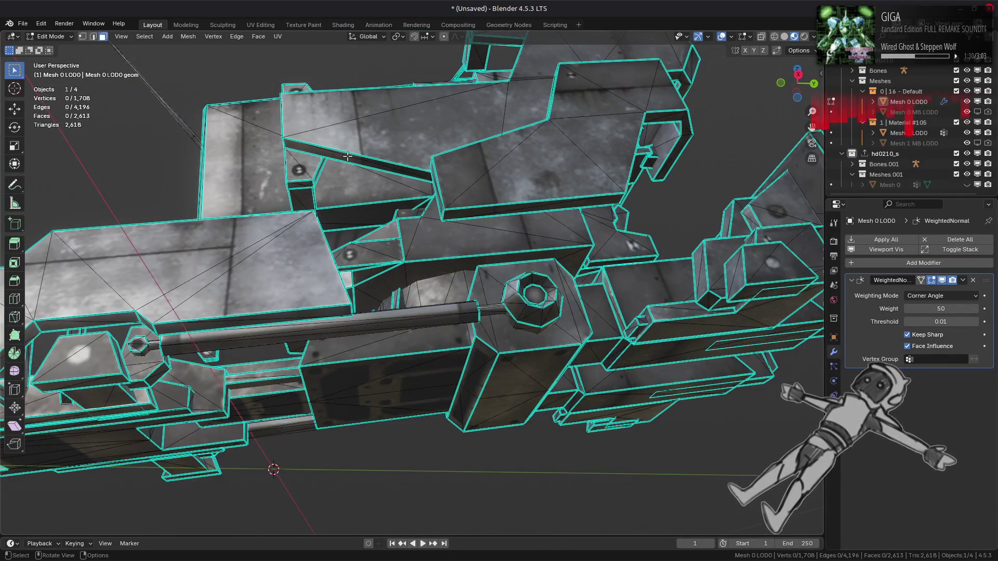
{"action": "mouse_move", "coordinate": [252, 213]}
{"action": "middle_mouse_down"}
{"action": "mouse_move", "coordinate": [423, 190]}
{"action": "mouse_move", "coordinate": [467, 267]}
{"action": "mouse_move", "coordinate": [428, 283]}
{"action": "mouse_move", "coordinate": [470, 265]}
{"action": "mouse_move", "coordinate": [464, 281]}
{"action": "mouse_move", "coordinate": [485, 303]}
{"action": "middle_mouse_up"}
{"action": "scroll", "coordinate": [463, 283], "scroll_direction": "up", "scroll_amount": 5}
{"action": "scroll", "coordinate": [475, 328], "scroll_direction": "up", "scroll_amount": 4}
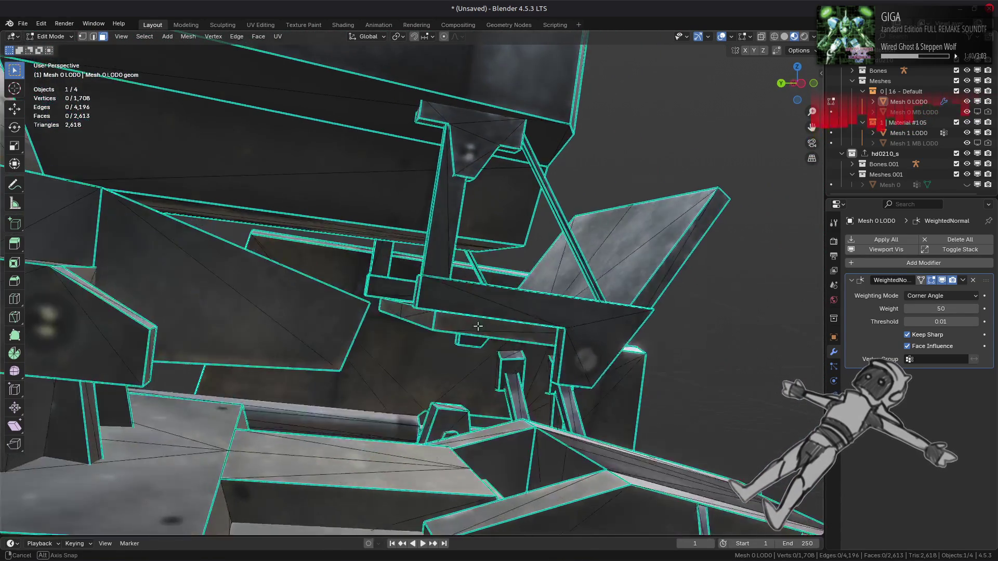
{"action": "mouse_move", "coordinate": [466, 340]}
{"action": "middle_mouse_down"}
{"action": "mouse_move", "coordinate": [450, 350]}
{"action": "mouse_move", "coordinate": [405, 322]}
{"action": "mouse_move", "coordinate": [387, 336]}
{"action": "mouse_move", "coordinate": [433, 354]}
{"action": "middle_mouse_up"}
{"action": "key", "text": "Tab"}
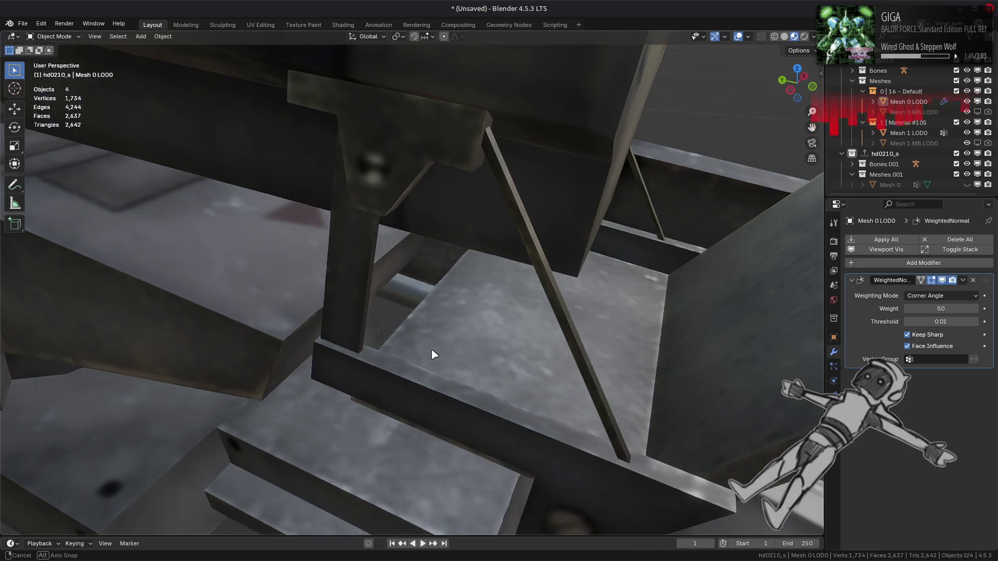
- Select the diagonal strut in Edit Mode and frame its UV island in UV Editing
{"action": "scroll", "coordinate": [547, 338], "scroll_direction": "up", "scroll_amount": 3}
{"action": "mouse_move", "coordinate": [553, 341]}
{"action": "middle_mouse_down"}
{"action": "mouse_move", "coordinate": [416, 287]}
{"action": "mouse_move", "coordinate": [452, 307]}
{"action": "mouse_move", "coordinate": [289, 287]}
{"action": "mouse_move", "coordinate": [434, 308]}
{"action": "mouse_move", "coordinate": [359, 294]}
{"action": "middle_mouse_up"}
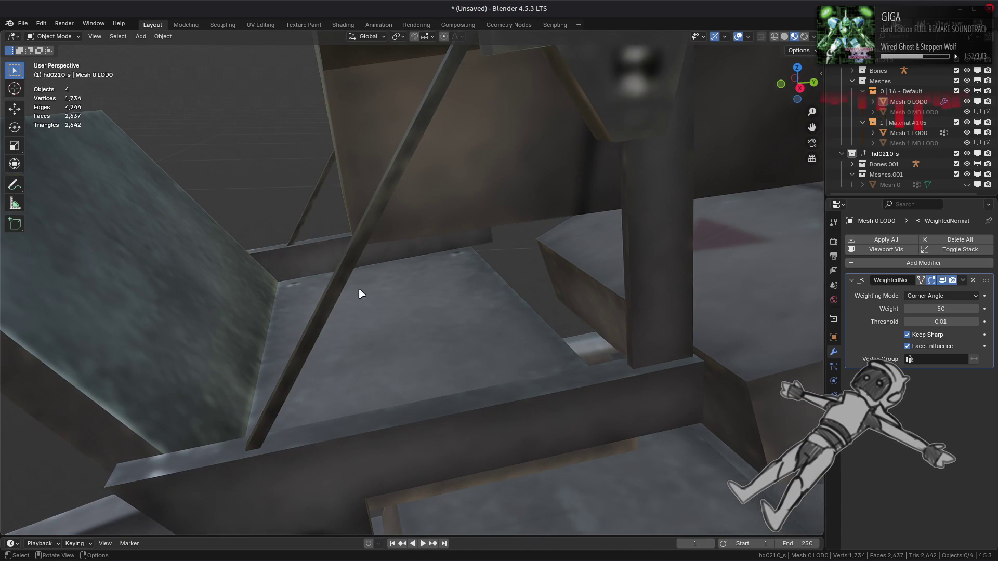
{"action": "key", "text": "Tab"}
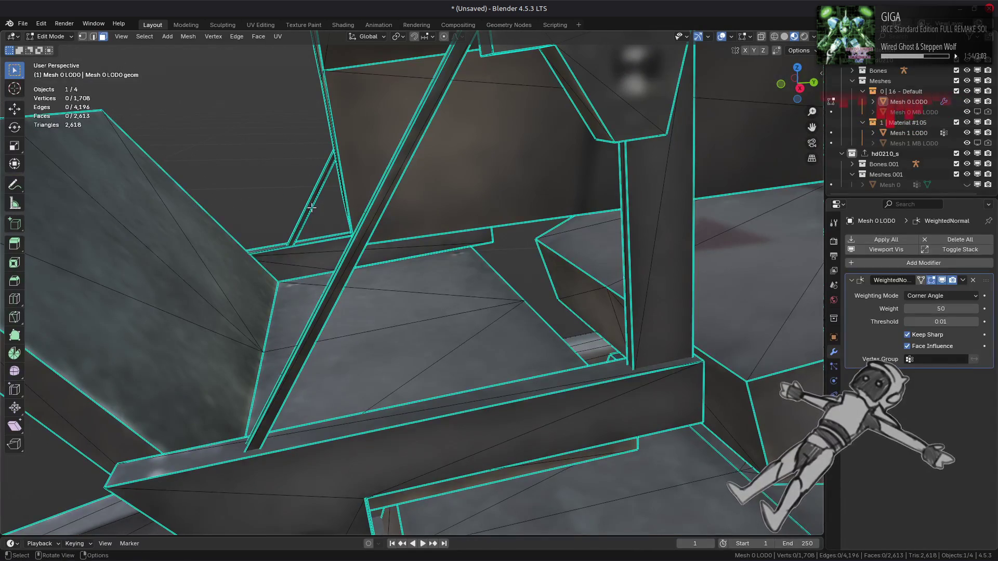
{"action": "key", "text": "ctrl+l"}
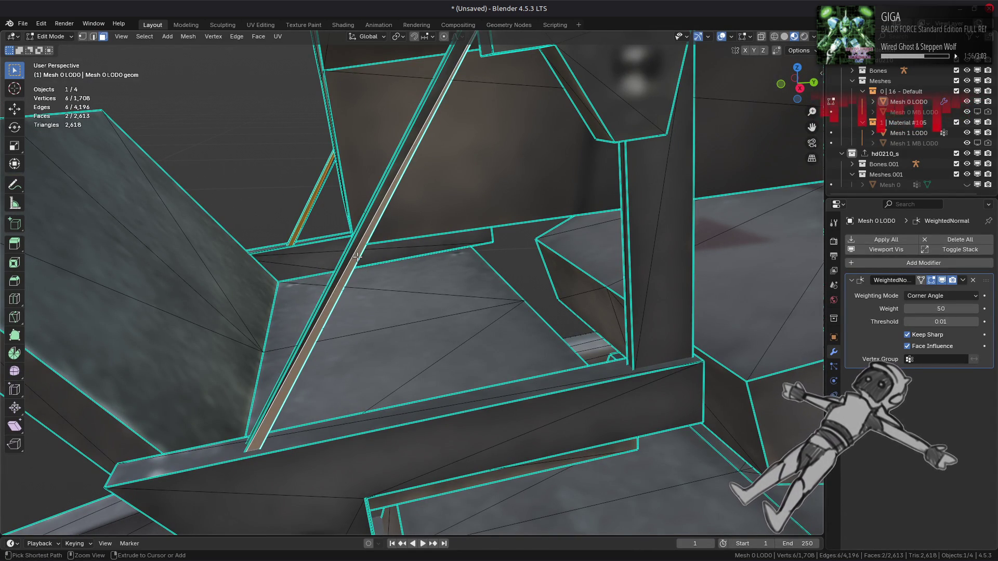
{"action": "left_click", "coordinate": [248, 26]}
{"action": "key", "text": "KP_Decimal"}
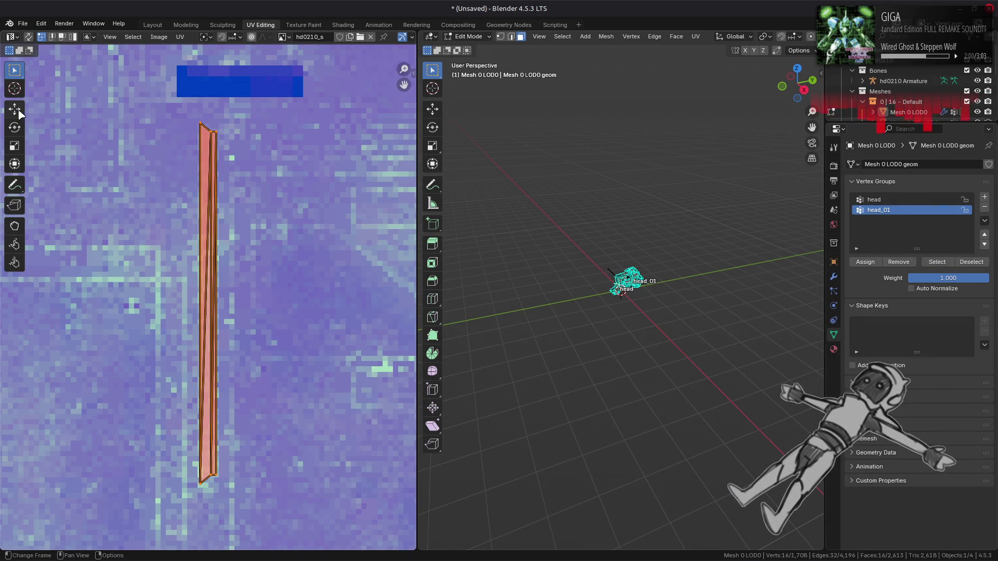
- Try dragging the strut's UV island left, undo the move, and return to the Layout workspace
{"action": "left_click", "coordinate": [142, 310]}
{"action": "left_click", "coordinate": [208, 304]}
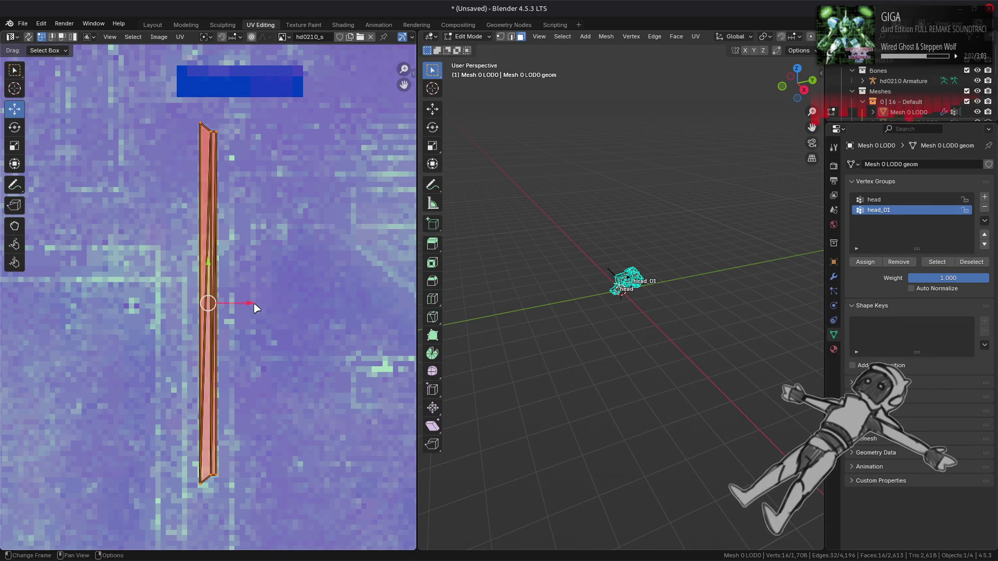
{"action": "left_click_drag", "start_coordinate": [248, 303], "coordinate": [147, 303]}
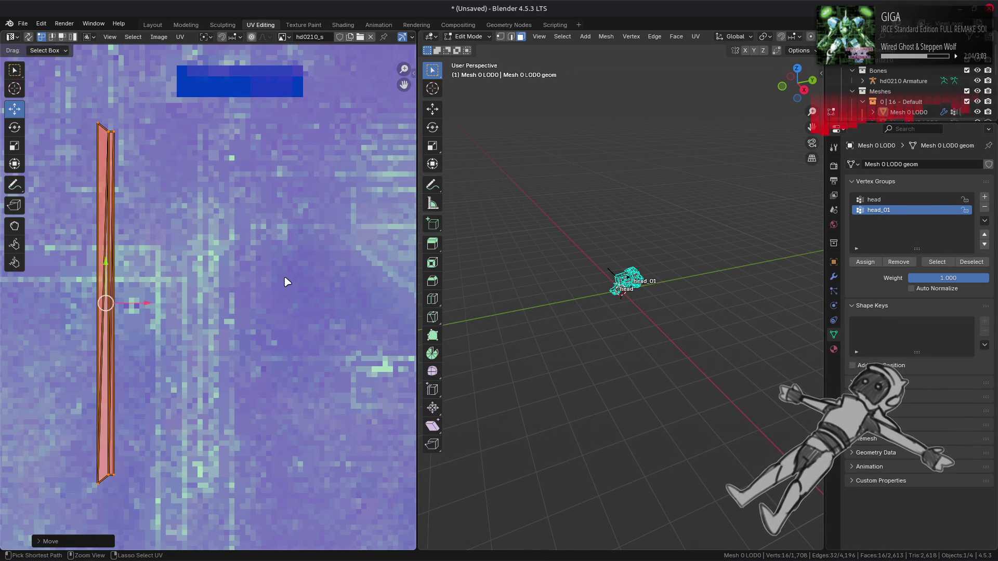
{"action": "key", "text": "ctrl+z"}
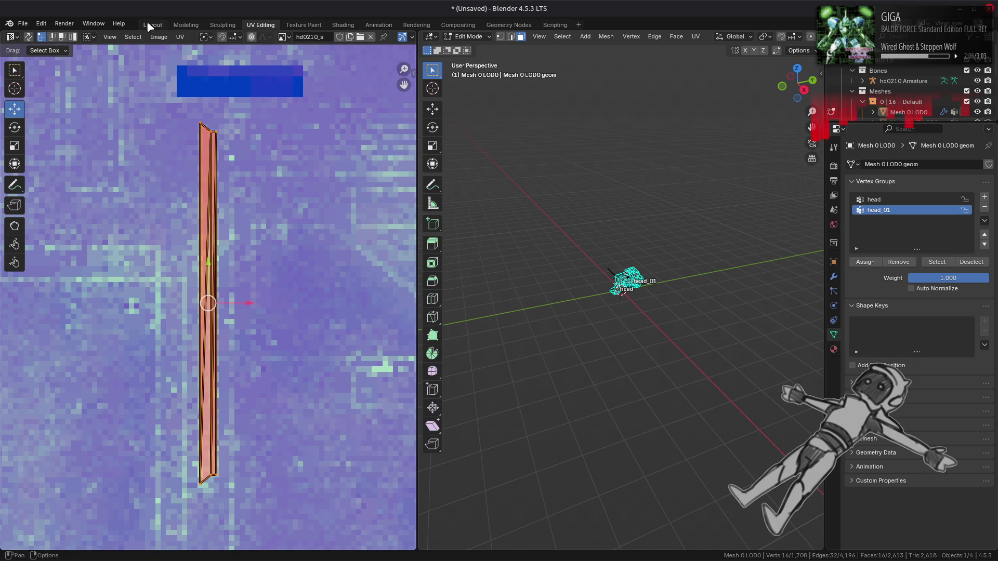
{"action": "left_click", "coordinate": [152, 25]}
{"action": "scroll", "coordinate": [356, 217], "scroll_direction": "down", "scroll_amount": 2}
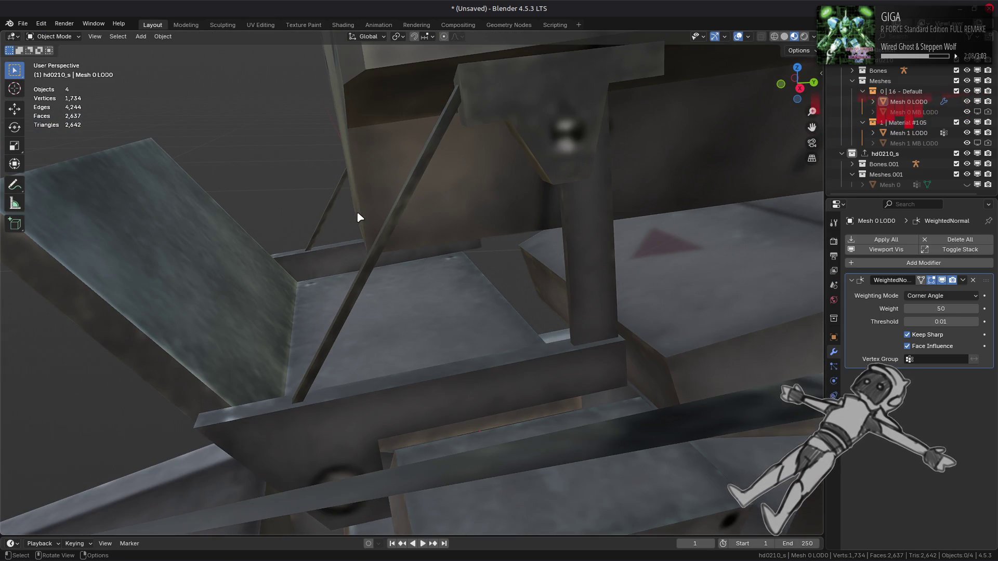
- Frame Mesh 0 LOD0, enter Edit Mode, and orbit to view the mech head from below
{"action": "key", "text": "KP_Decimal"}
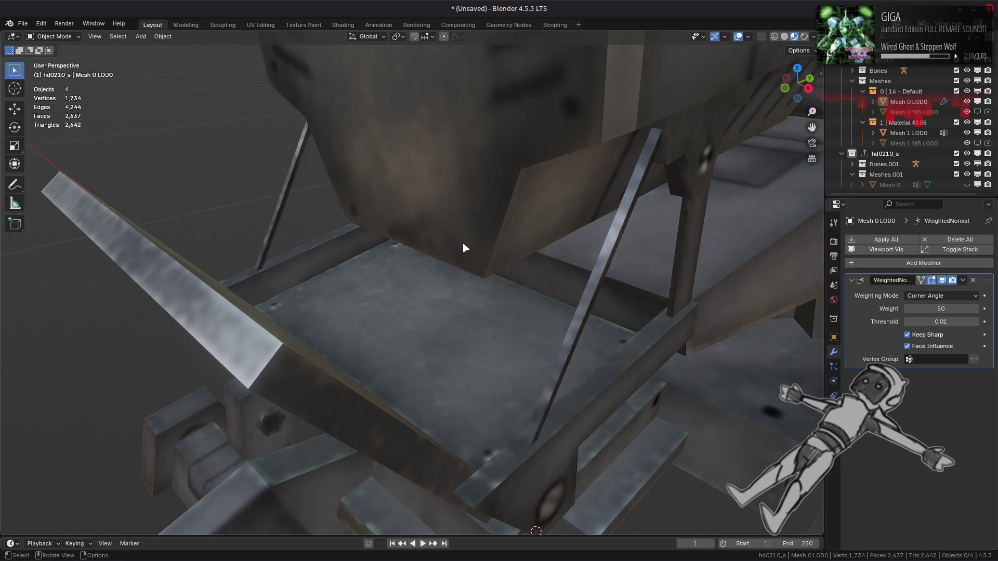
{"action": "key", "text": "Tab"}
{"action": "scroll", "coordinate": [462, 243], "scroll_direction": "down", "scroll_amount": 1}
{"action": "mouse_move", "coordinate": [499, 258]}
{"action": "middle_mouse_down"}
{"action": "mouse_move", "coordinate": [570, 206]}
{"action": "mouse_move", "coordinate": [467, 223]}
{"action": "mouse_move", "coordinate": [374, 145]}
{"action": "mouse_move", "coordinate": [394, 182]}
{"action": "middle_mouse_up"}
{"action": "mouse_move", "coordinate": [262, 212]}
{"action": "middle_mouse_down"}
{"action": "mouse_move", "coordinate": [514, 279]}
{"action": "mouse_move", "coordinate": [468, 234]}
{"action": "mouse_move", "coordinate": [481, 277]}
{"action": "mouse_move", "coordinate": [501, 285]}
{"action": "mouse_move", "coordinate": [416, 322]}
{"action": "mouse_move", "coordinate": [388, 217]}
{"action": "middle_mouse_up"}
{"action": "scroll", "coordinate": [480, 278], "scroll_direction": "up", "scroll_amount": 5}
- Isolate one connected piece of the head to inspect it, then reveal all geometry again
{"action": "key", "text": "Tab"}
{"action": "key", "text": "Tab"}
{"action": "key", "text": "ctrl+l"}
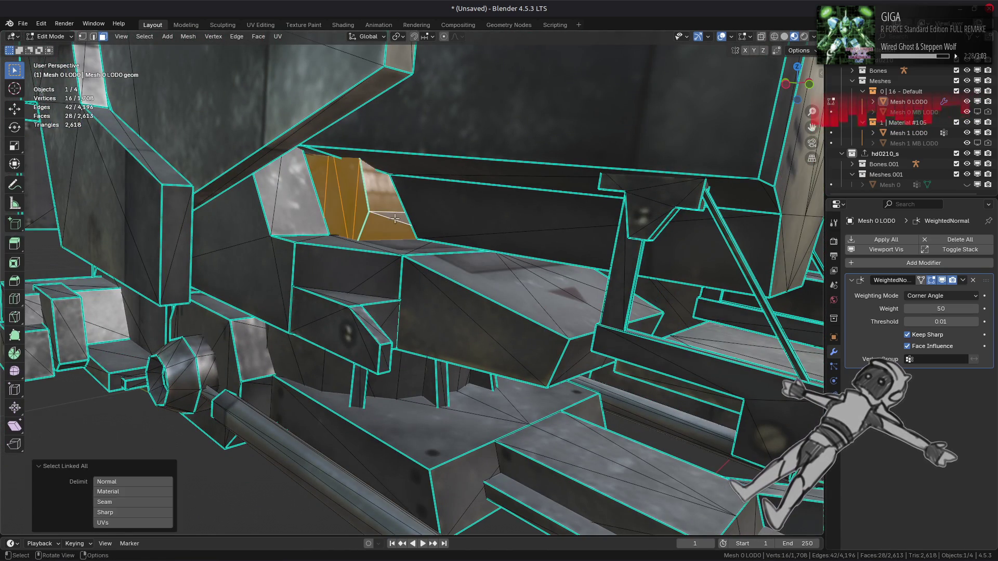
{"action": "key", "text": "shift+h"}
{"action": "mouse_move", "coordinate": [451, 230]}
{"action": "middle_mouse_down"}
{"action": "mouse_move", "coordinate": [476, 251]}
{"action": "mouse_move", "coordinate": [464, 246]}
{"action": "middle_mouse_up"}
{"action": "key", "text": "alt+a"}
{"action": "key", "text": "alt+h"}
- Isolate the arch-shaped bracket by hiding everything else, and view its top face
{"action": "mouse_move", "coordinate": [374, 222]}
{"action": "middle_mouse_down"}
{"action": "mouse_move", "coordinate": [430, 251]}
{"action": "mouse_move", "coordinate": [457, 245]}
{"action": "mouse_move", "coordinate": [504, 281]}
{"action": "middle_mouse_up"}
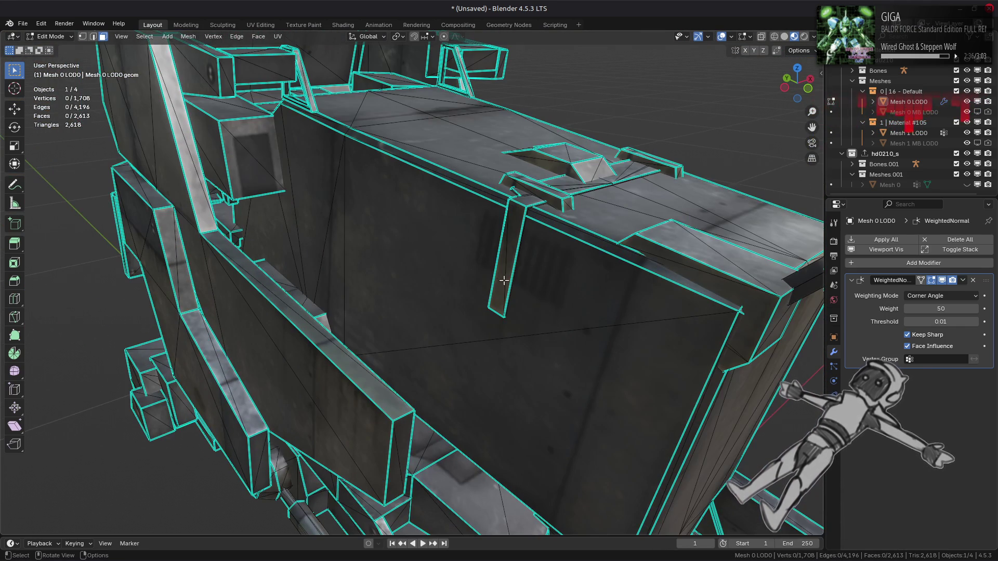
{"action": "key", "text": "ctrl+l"}
{"action": "key", "text": "shift+h"}
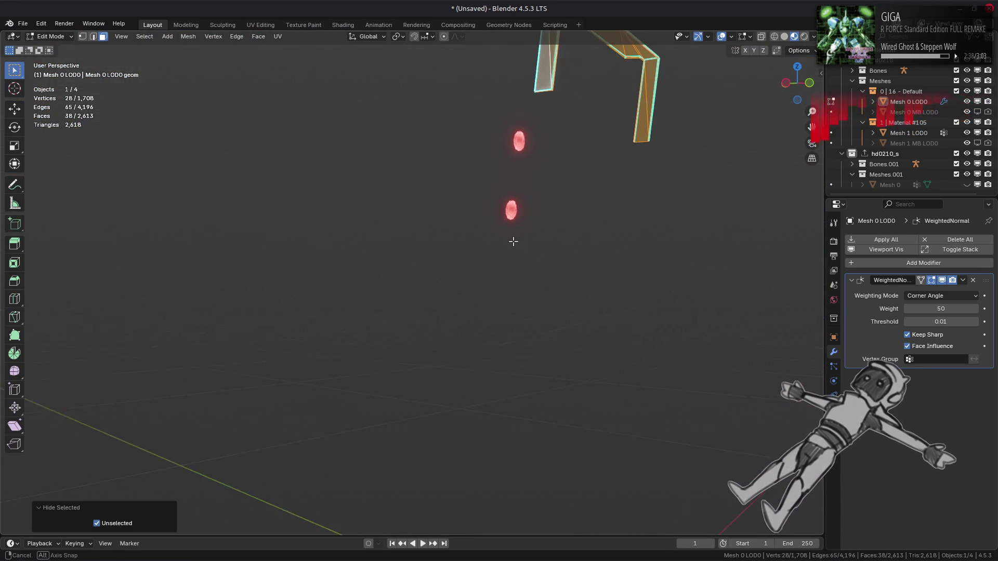
{"action": "mouse_move", "coordinate": [504, 281]}
{"action": "middle_mouse_down"}
{"action": "mouse_move", "coordinate": [402, 254]}
{"action": "mouse_move", "coordinate": [423, 244]}
{"action": "mouse_move", "coordinate": [419, 229]}
{"action": "mouse_move", "coordinate": [374, 237]}
{"action": "mouse_move", "coordinate": [446, 252]}
{"action": "mouse_move", "coordinate": [517, 285]}
{"action": "mouse_move", "coordinate": [479, 321]}
{"action": "mouse_move", "coordinate": [334, 234]}
{"action": "middle_mouse_up"}
{"action": "key", "text": "alt+a"}
{"action": "scroll", "coordinate": [385, 275], "scroll_direction": "up", "scroll_amount": 3}
{"action": "mouse_move", "coordinate": [454, 311]}
{"action": "middle_mouse_down"}
{"action": "mouse_move", "coordinate": [454, 338]}
{"action": "mouse_move", "coordinate": [494, 390]}
{"action": "middle_mouse_up"}
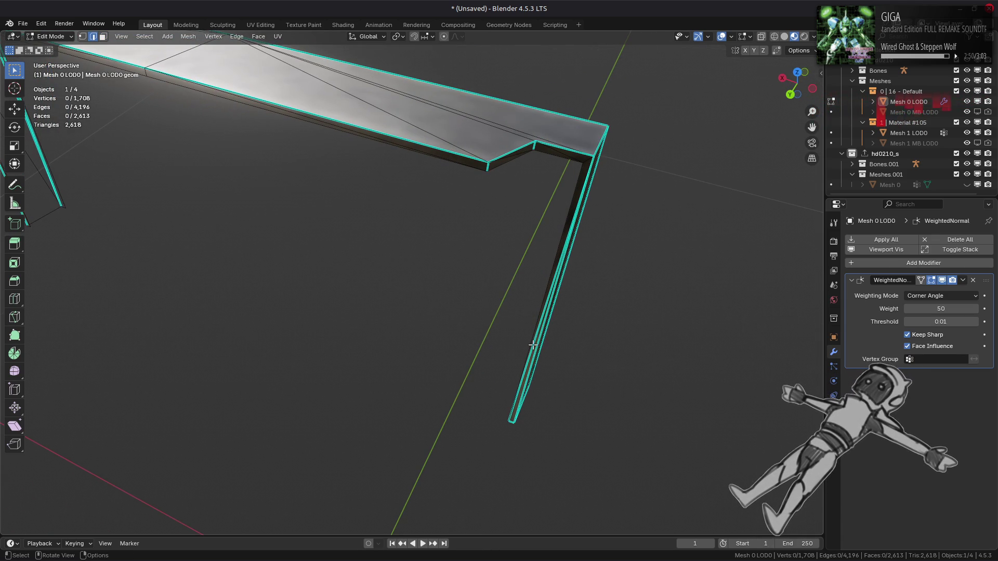
- Mark two of the bracket's corner edges as sharp
{"action": "right_click", "coordinate": [242, 367]}
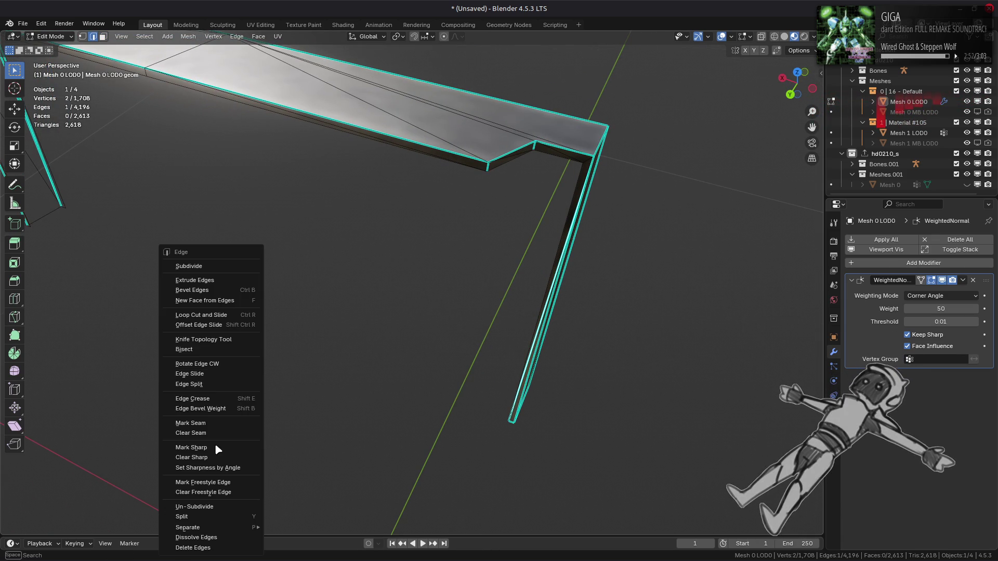
{"action": "left_click", "coordinate": [214, 457]}
{"action": "left_click", "coordinate": [503, 336]}
{"action": "mouse_move", "coordinate": [503, 336]}
{"action": "middle_mouse_down"}
{"action": "mouse_move", "coordinate": [374, 341]}
{"action": "mouse_move", "coordinate": [300, 326]}
{"action": "mouse_move", "coordinate": [227, 367]}
{"action": "mouse_move", "coordinate": [438, 338]}
{"action": "mouse_move", "coordinate": [316, 350]}
{"action": "middle_mouse_up"}
{"action": "right_click", "coordinate": [530, 343]}
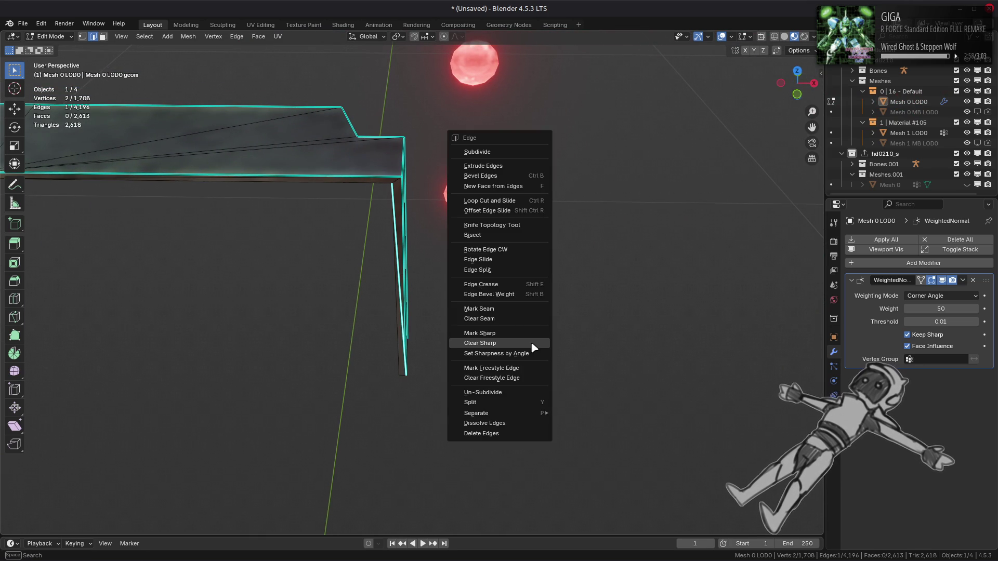
{"action": "left_click", "coordinate": [530, 344]}
{"action": "mouse_move", "coordinate": [502, 292]}
{"action": "middle_mouse_down"}
{"action": "mouse_move", "coordinate": [390, 306]}
{"action": "mouse_move", "coordinate": [292, 299]}
{"action": "mouse_move", "coordinate": [506, 279]}
{"action": "mouse_move", "coordinate": [279, 310]}
{"action": "mouse_move", "coordinate": [280, 272]}
{"action": "mouse_move", "coordinate": [322, 274]}
{"action": "middle_mouse_up"}
{"action": "left_click", "coordinate": [505, 278]}
- Beautify the bracket's faces at a 5° max angle, then reveal the hidden head geometry
{"action": "key", "text": "3"}
{"action": "key", "text": "l"}
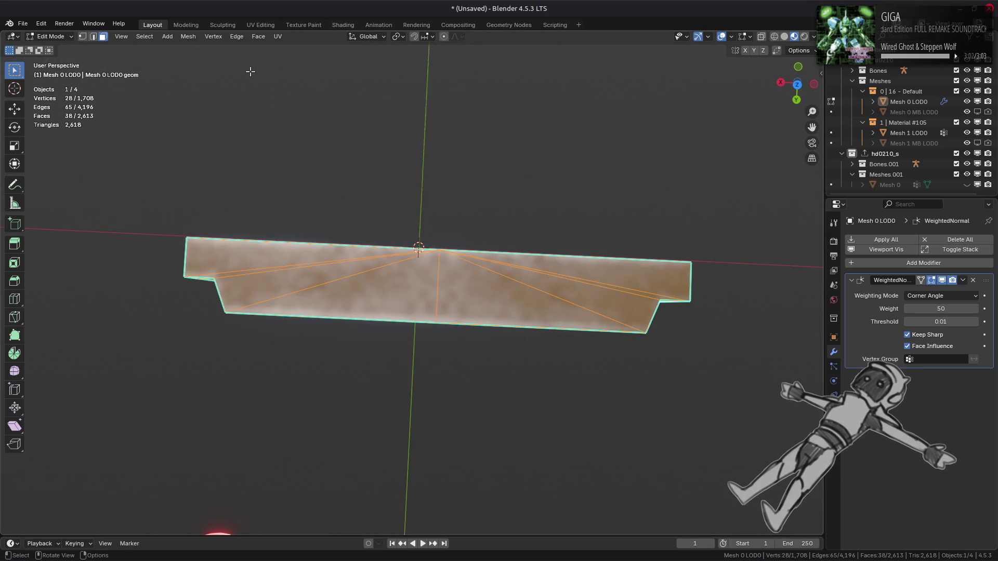
{"action": "left_click", "coordinate": [259, 36]}
{"action": "left_click", "coordinate": [299, 165]}
{"action": "mouse_move", "coordinate": [304, 222]}
{"action": "middle_mouse_down"}
{"action": "mouse_move", "coordinate": [392, 227]}
{"action": "mouse_move", "coordinate": [314, 260]}
{"action": "mouse_move", "coordinate": [321, 244]}
{"action": "middle_mouse_up"}
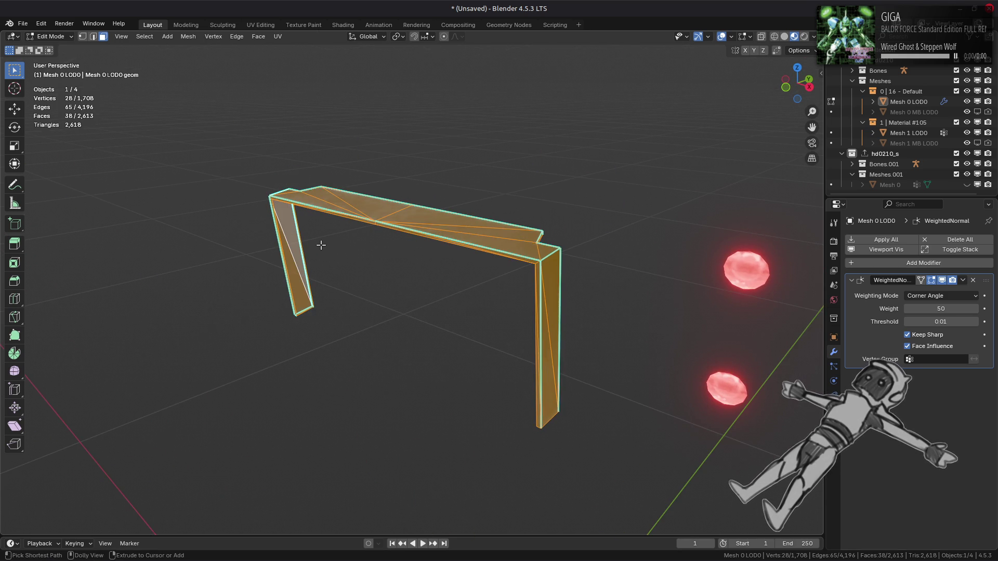
{"action": "key", "text": "alt+a"}
{"action": "key", "text": "alt+h"}
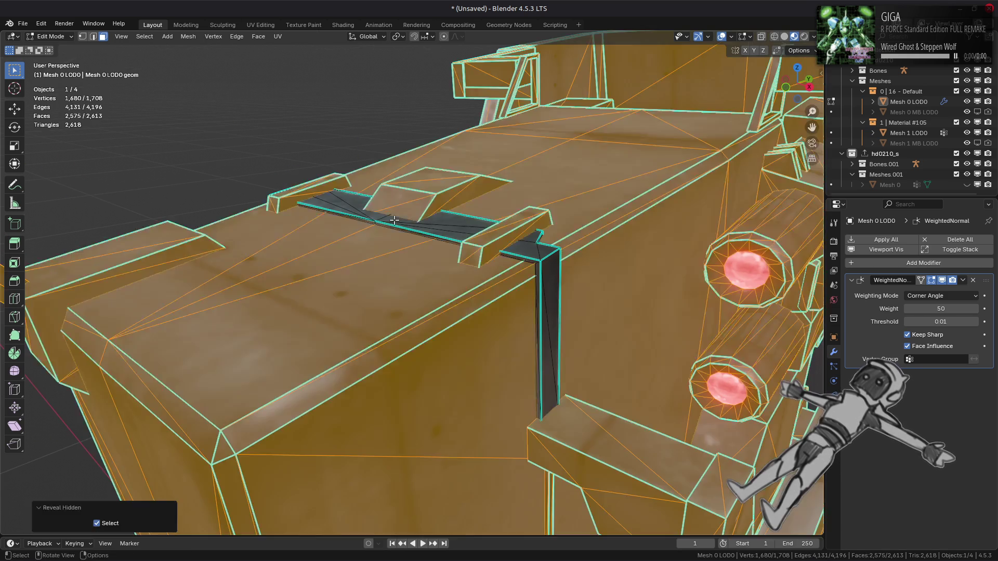
- Deselect all, zoom out to the whole mech head, and switch back to Object Mode
{"action": "key", "text": "alt+a"}
{"action": "mouse_move", "coordinate": [394, 220]}
{"action": "middle_mouse_down"}
{"action": "mouse_move", "coordinate": [344, 276]}
{"action": "mouse_move", "coordinate": [377, 270]}
{"action": "mouse_move", "coordinate": [373, 290]}
{"action": "mouse_move", "coordinate": [389, 223]}
{"action": "mouse_move", "coordinate": [443, 271]}
{"action": "middle_mouse_up"}
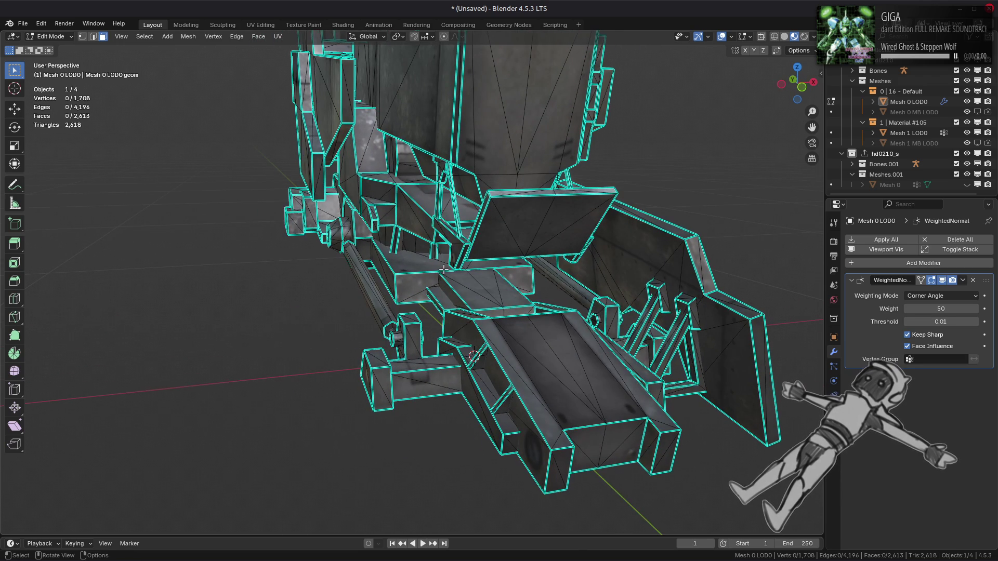
{"action": "scroll", "coordinate": [444, 270], "scroll_direction": "up", "scroll_amount": 1}
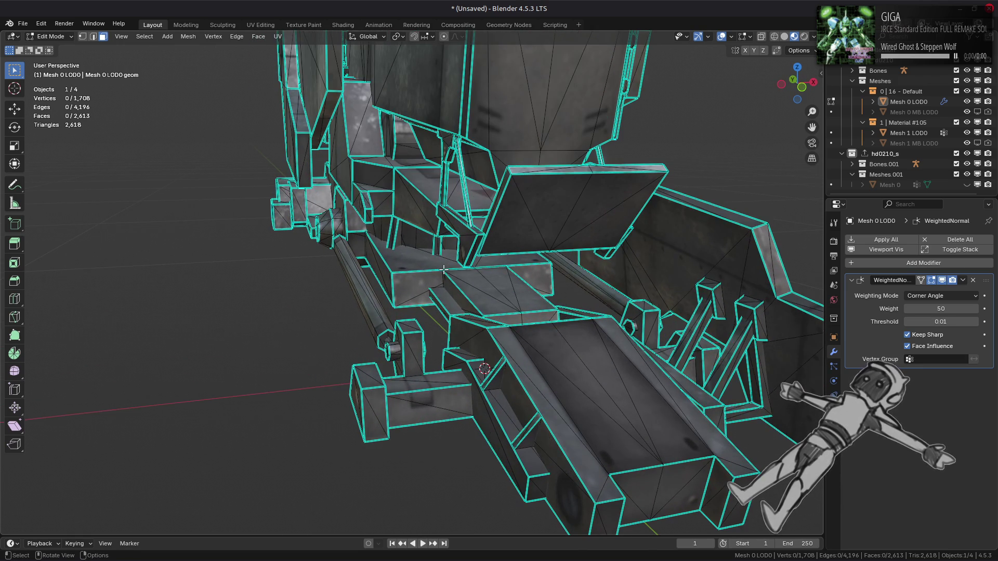
{"action": "key", "text": "Tab"}
{"action": "mouse_move", "coordinate": [445, 268]}
{"action": "middle_mouse_down"}
{"action": "mouse_move", "coordinate": [420, 325]}
{"action": "mouse_move", "coordinate": [402, 267]}
{"action": "mouse_move", "coordinate": [543, 294]}
{"action": "middle_mouse_up"}
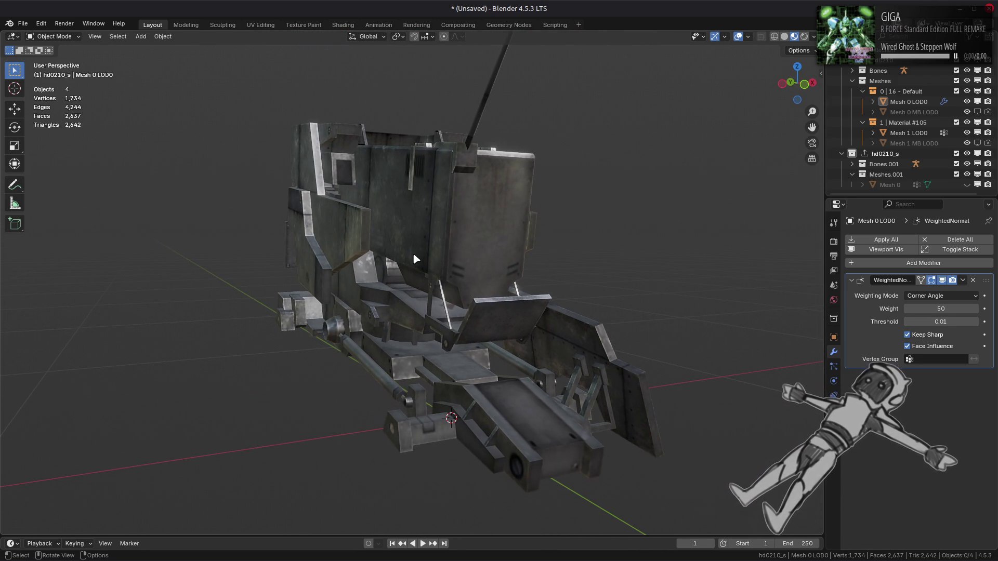
{"action": "scroll", "coordinate": [543, 294], "scroll_direction": "down", "scroll_amount": 1}
- In EEVEE render settings, enable shadows and raytracing, and lower screen-trace precision to near zero
{"action": "left_click", "coordinate": [834, 244]}
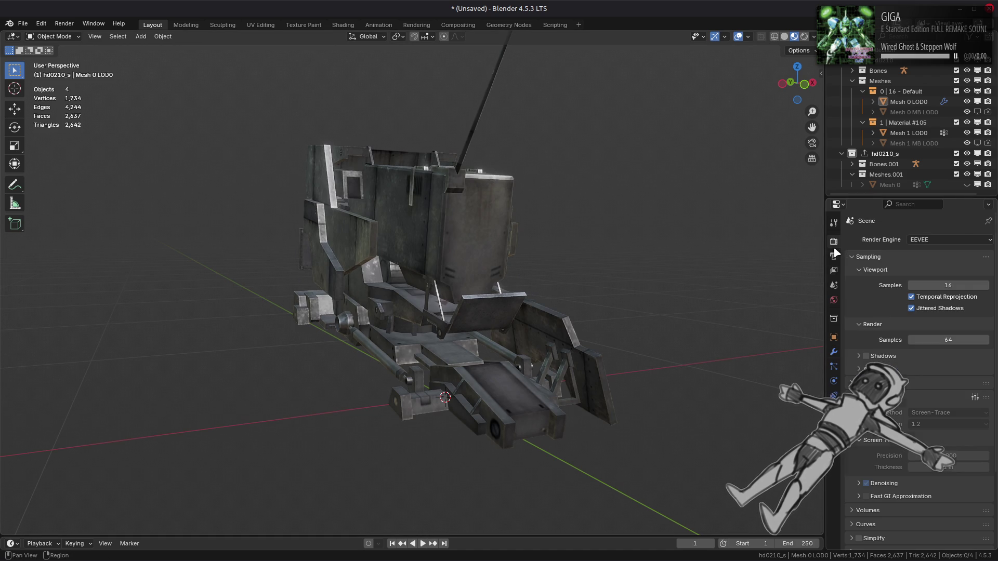
{"action": "left_click", "coordinate": [880, 356]}
{"action": "middle_click_drag", "start_coordinate": [761, 345], "coordinate": [738, 348]}
{"action": "left_click", "coordinate": [865, 383]}
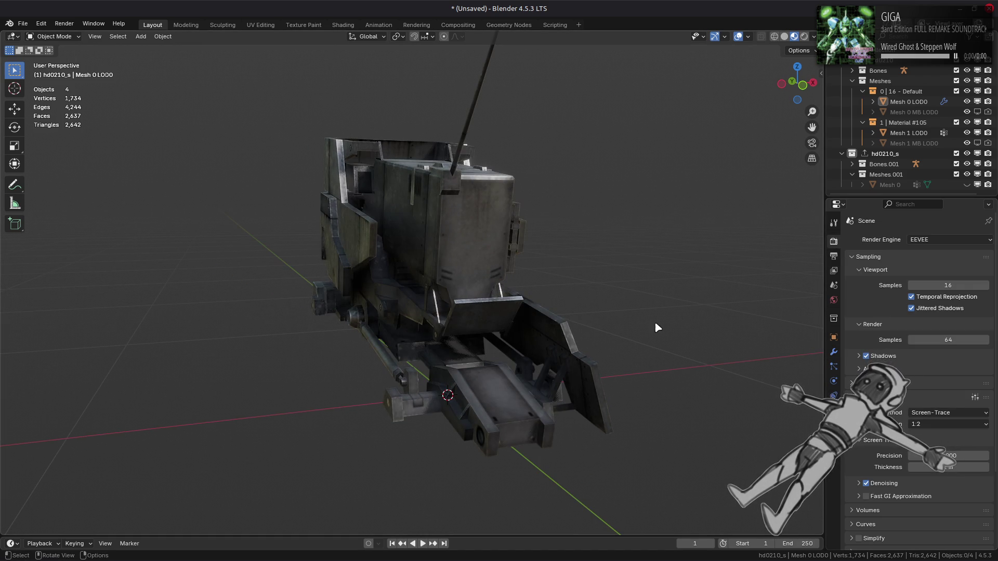
{"action": "mouse_move", "coordinate": [727, 322]}
{"action": "middle_mouse_down"}
{"action": "mouse_move", "coordinate": [690, 318]}
{"action": "mouse_move", "coordinate": [693, 330]}
{"action": "mouse_move", "coordinate": [675, 311]}
{"action": "mouse_move", "coordinate": [735, 352]}
{"action": "middle_mouse_up"}
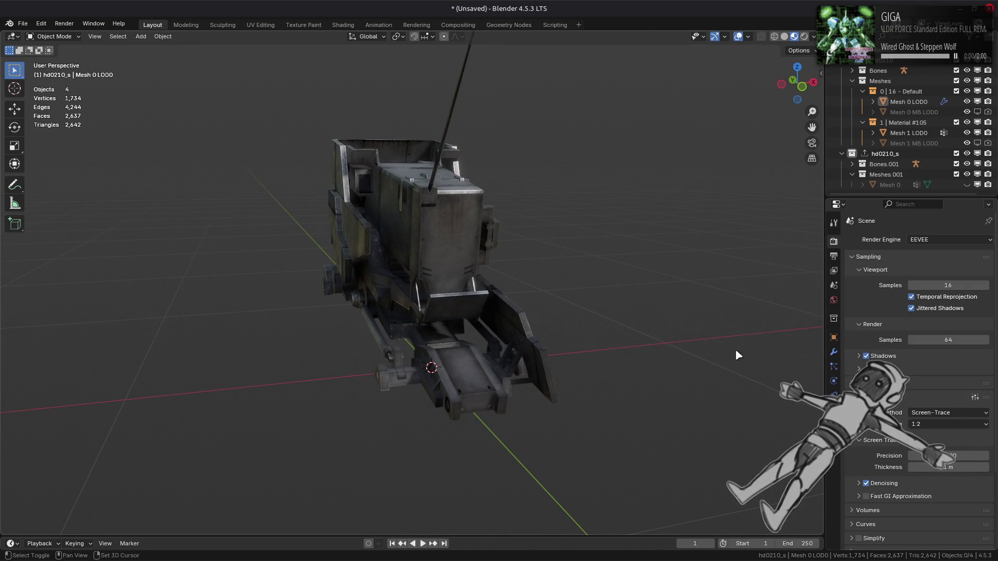
{"action": "left_click", "coordinate": [948, 455]}
{"action": "middle_click_drag", "start_coordinate": [696, 424], "coordinate": [713, 432]}
{"action": "mouse_move", "coordinate": [930, 455]}
{"action": "left_mouse_down"}
{"action": "mouse_move", "coordinate": [852, 456]}
{"action": "mouse_move", "coordinate": [945, 456]}
{"action": "mouse_move", "coordinate": [903, 465]}
{"action": "left_mouse_up"}
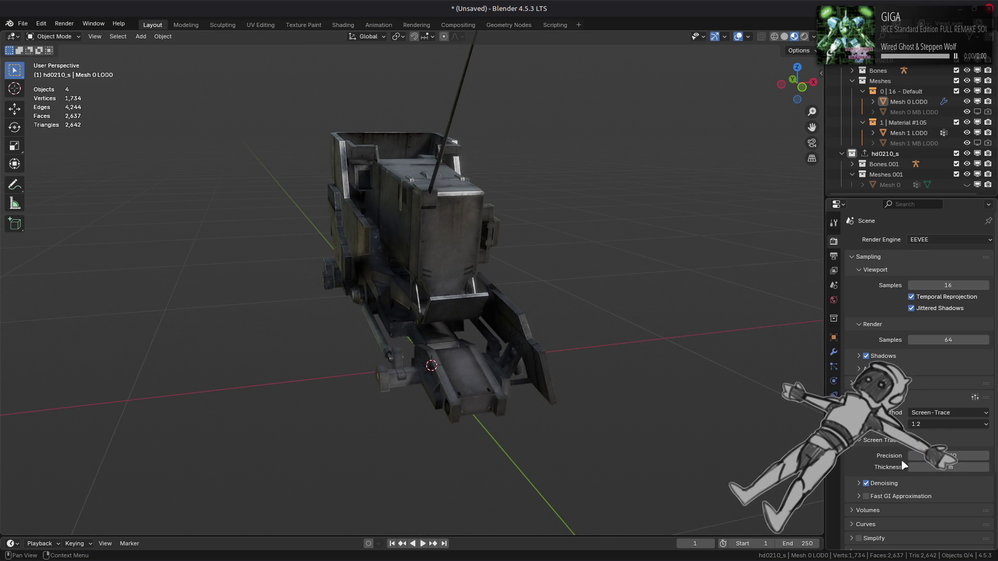
- Set the Fast GI threshold to 0.5, then disable Fast GI again and open the save dialog
{"action": "left_click", "coordinate": [883, 496]}
{"action": "left_click", "coordinate": [866, 496]}
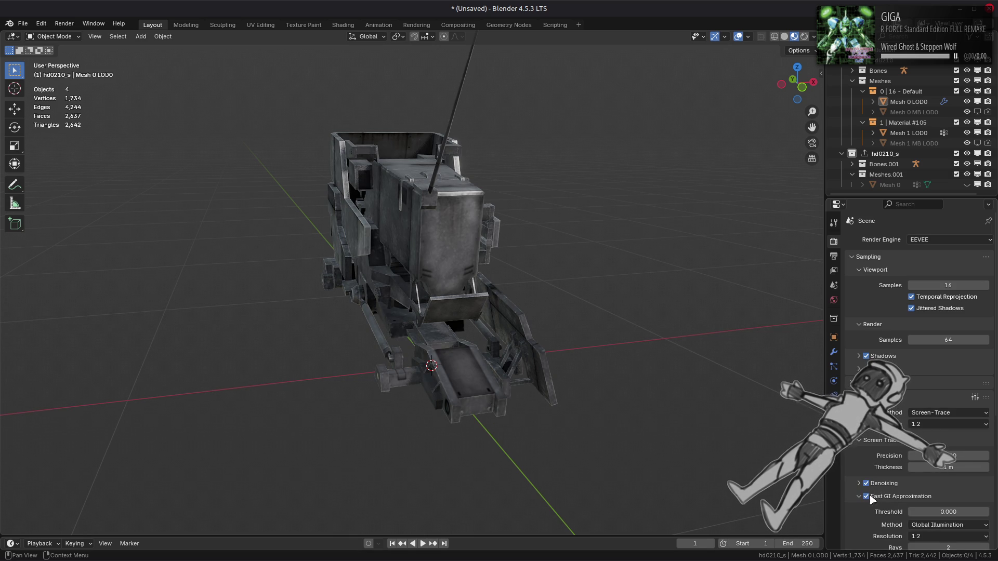
{"action": "left_click", "coordinate": [930, 512]}
{"action": "type", "text": "0.5"}
{"action": "key", "text": "Return"}
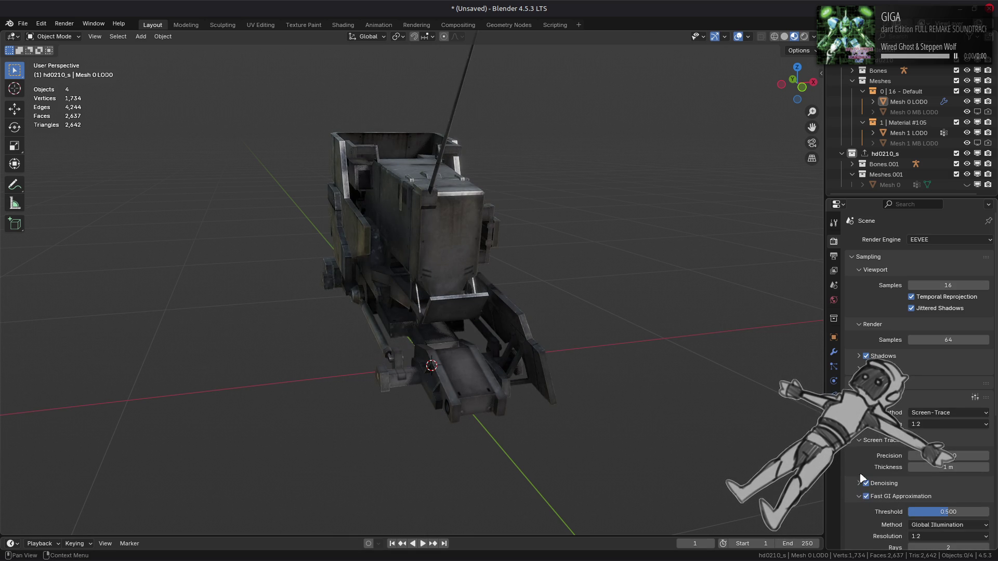
{"action": "left_click", "coordinate": [867, 496]}
{"action": "left_click", "coordinate": [866, 497]}
{"action": "left_click", "coordinate": [866, 497]}
{"action": "left_click", "coordinate": [867, 497]}
{"action": "left_click", "coordinate": [866, 497]}
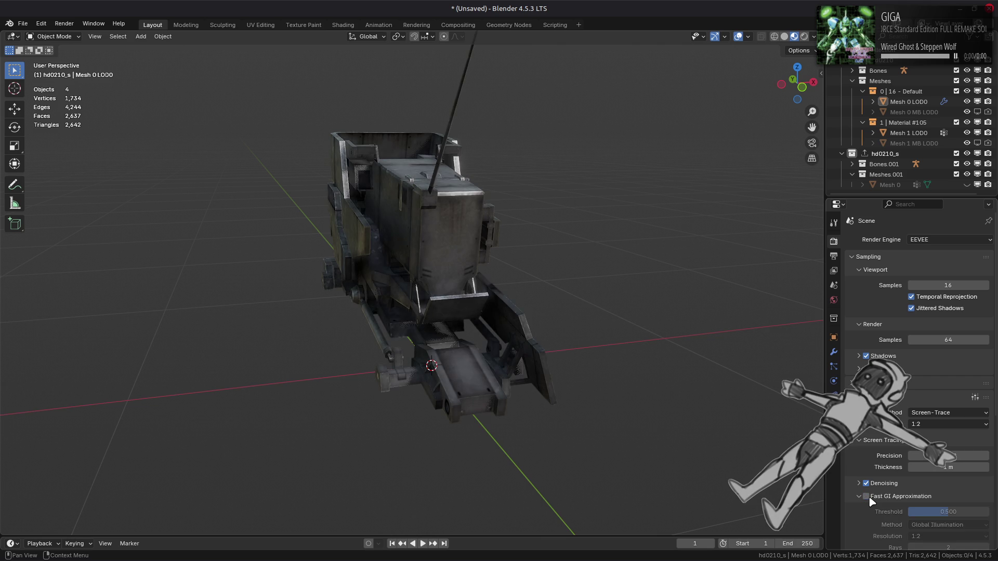
{"action": "left_click", "coordinate": [873, 498]}
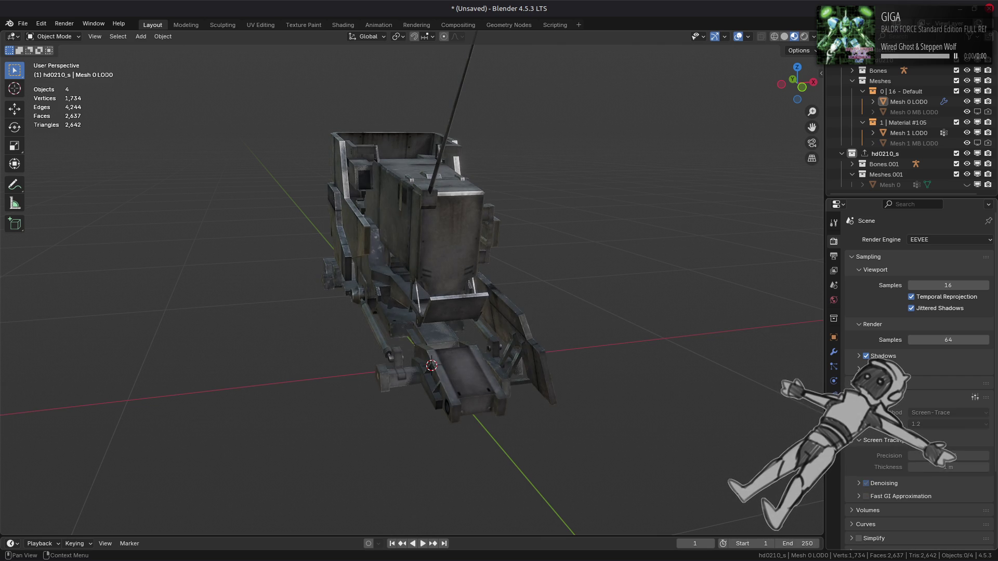
{"action": "key", "text": "ctrl+s"}
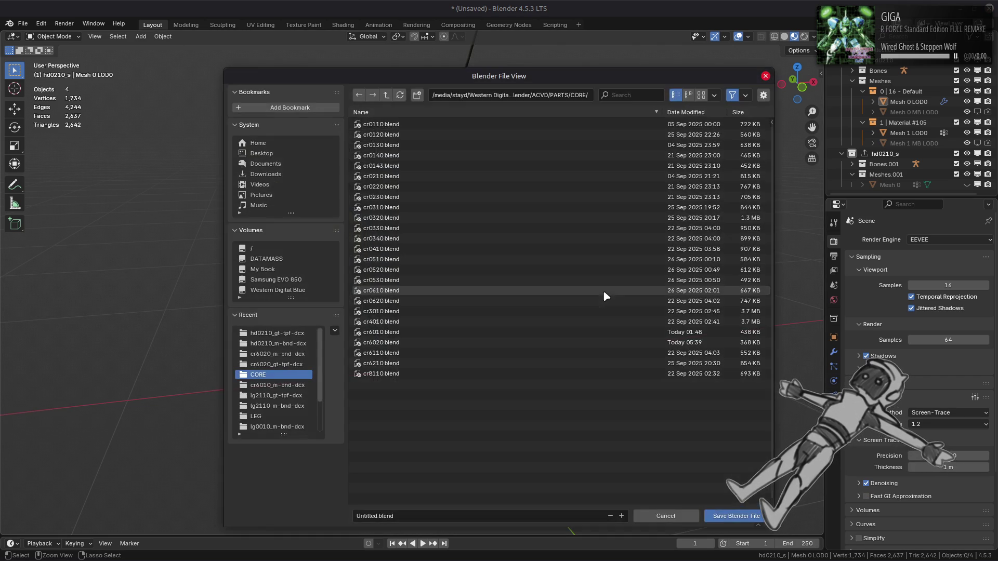
- Go up to PARTS, into the HEAD folder, and save the file as hd0210.blend
{"action": "left_click", "coordinate": [386, 95]}
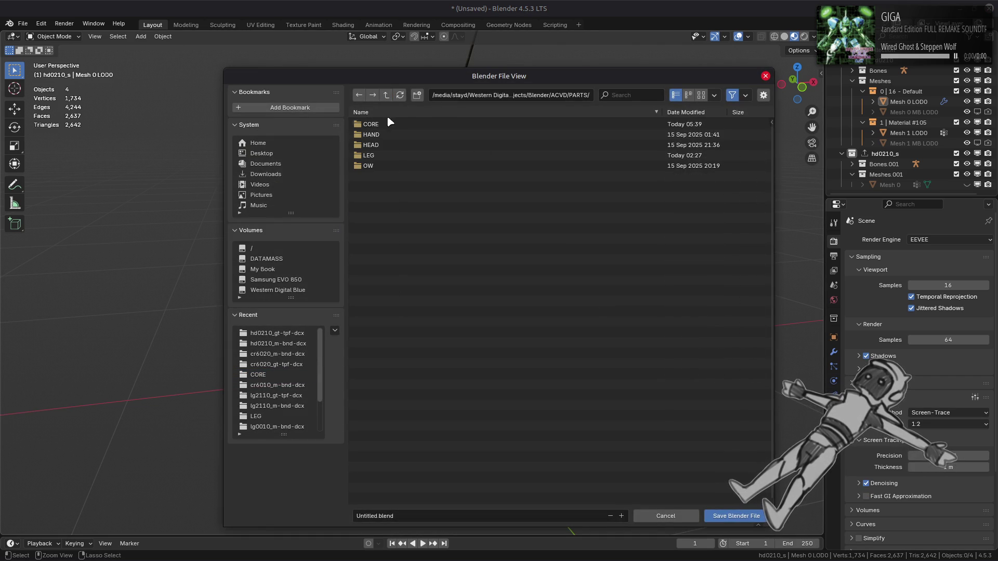
{"action": "double_click", "coordinate": [385, 145]}
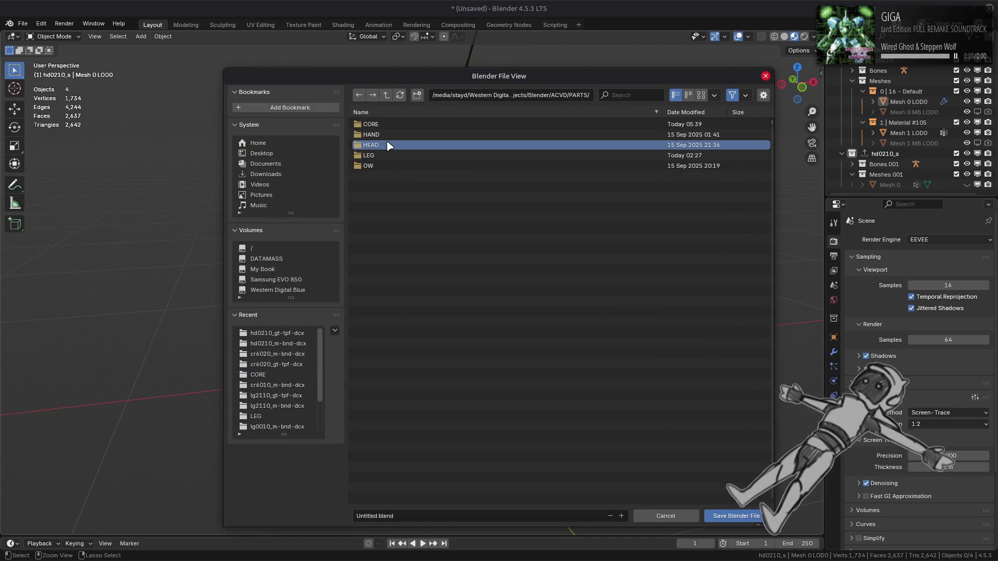
{"action": "left_click", "coordinate": [433, 514]}
{"action": "type", "text": "hd0210"}
{"action": "key", "text": "Return"}
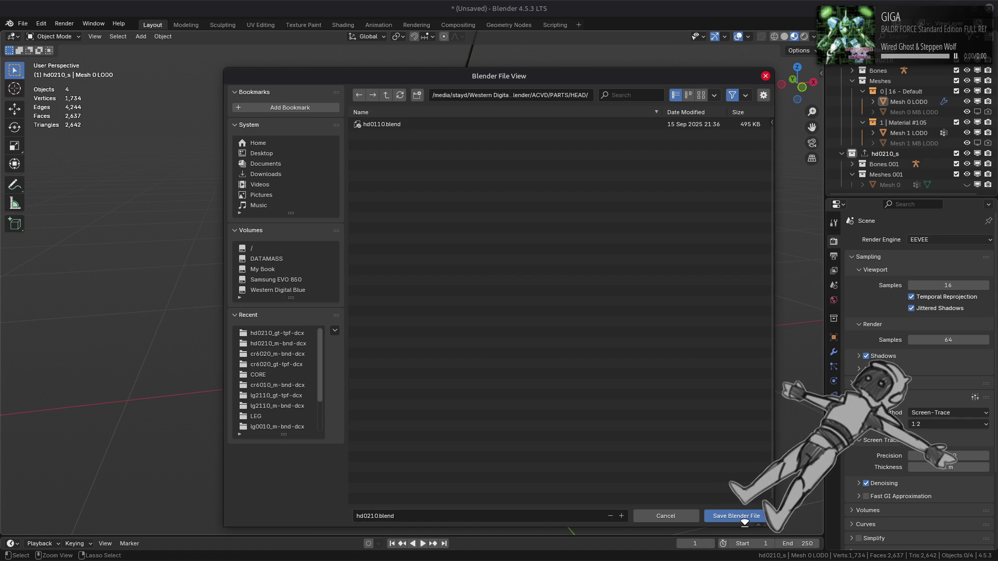
{"action": "left_click", "coordinate": [744, 520]}
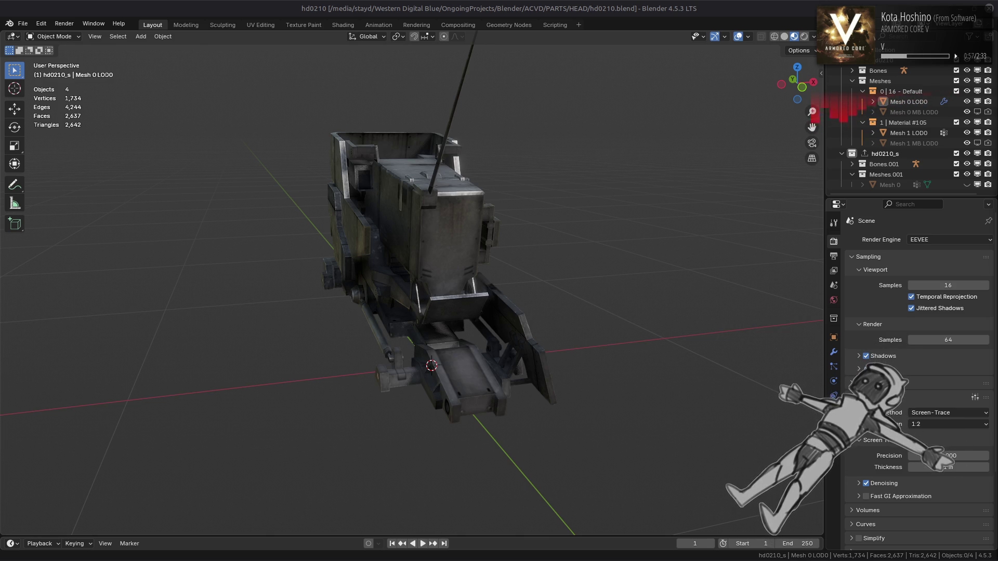
- In Mesh 0's Edit Mode, select the antenna strip's end edge loop and scale it up slightly
{"action": "mouse_move", "coordinate": [603, 218]}
{"action": "middle_mouse_down"}
{"action": "mouse_move", "coordinate": [468, 327]}
{"action": "mouse_move", "coordinate": [472, 235]}
{"action": "middle_mouse_up"}
{"action": "left_click", "coordinate": [472, 236]}
{"action": "key", "text": "Tab"}
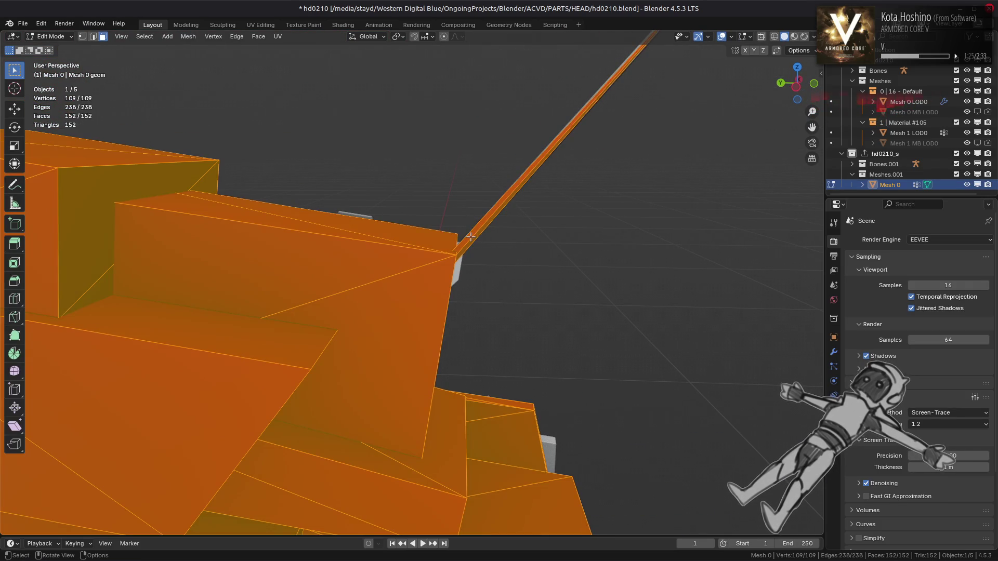
{"action": "left_click", "coordinate": [475, 237]}
{"action": "mouse_move", "coordinate": [467, 236]}
{"action": "middle_mouse_down"}
{"action": "mouse_move", "coordinate": [473, 256]}
{"action": "mouse_move", "coordinate": [613, 240]}
{"action": "mouse_move", "coordinate": [613, 229]}
{"action": "mouse_move", "coordinate": [538, 186]}
{"action": "middle_mouse_up"}
{"action": "key", "text": "2"}
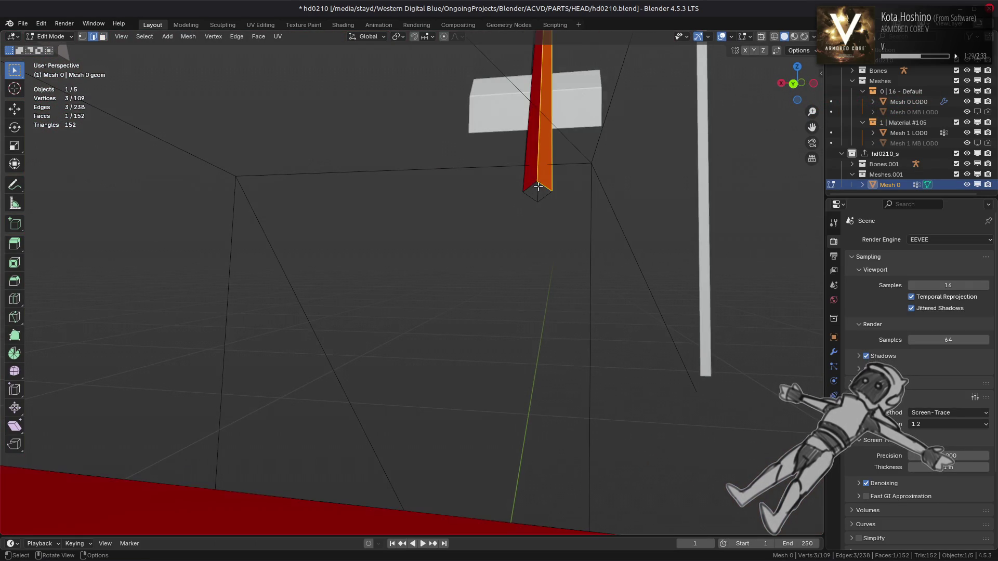
{"action": "left_click", "coordinate": [538, 187], "text": "alt"}
{"action": "scroll", "coordinate": [226, 165], "scroll_direction": "up", "scroll_amount": 5}
{"action": "left_click", "coordinate": [15, 111]}
{"action": "key", "text": "s"}
{"action": "middle_click_drag", "start_coordinate": [485, 223], "coordinate": [564, 240]}
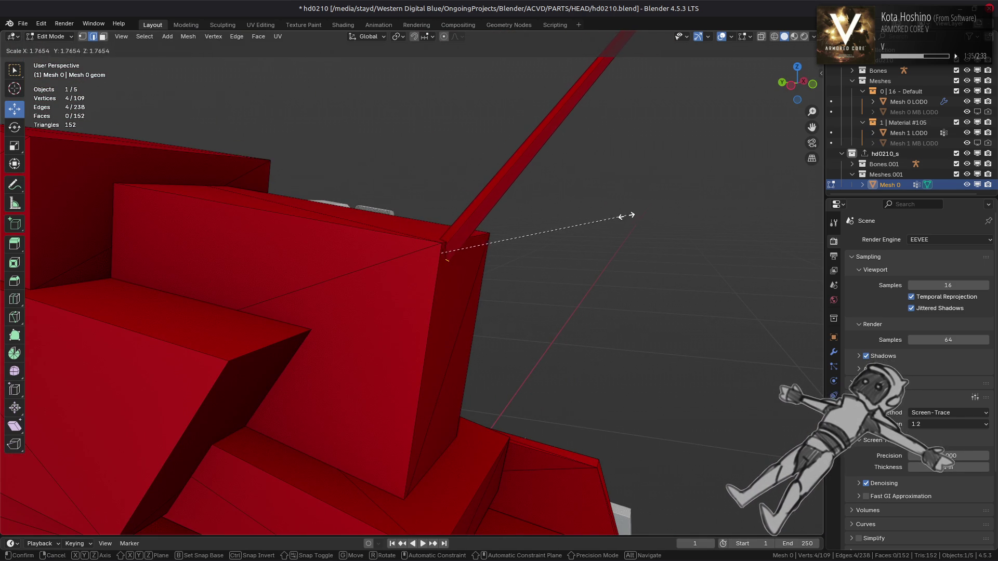
{"action": "left_click", "coordinate": [552, 225]}
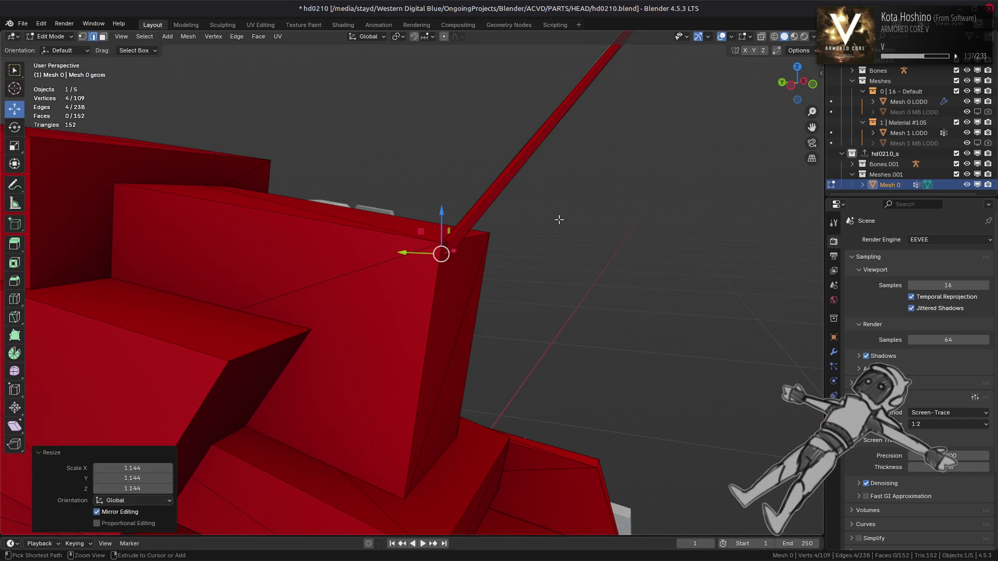
{"action": "scroll", "coordinate": [546, 229], "scroll_direction": "up", "scroll_amount": 3}
{"action": "mouse_move", "coordinate": [529, 232]}
{"action": "middle_mouse_down"}
{"action": "mouse_move", "coordinate": [468, 222]}
{"action": "mouse_move", "coordinate": [515, 224]}
{"action": "middle_mouse_up"}
- Shrink/Fatten the edge loop by 0.002 m with Offset Even on, then deselect
{"action": "key", "text": "alt+s"}
{"action": "left_click", "coordinate": [602, 253]}
{"action": "middle_click_drag", "start_coordinate": [601, 254], "coordinate": [626, 269]}
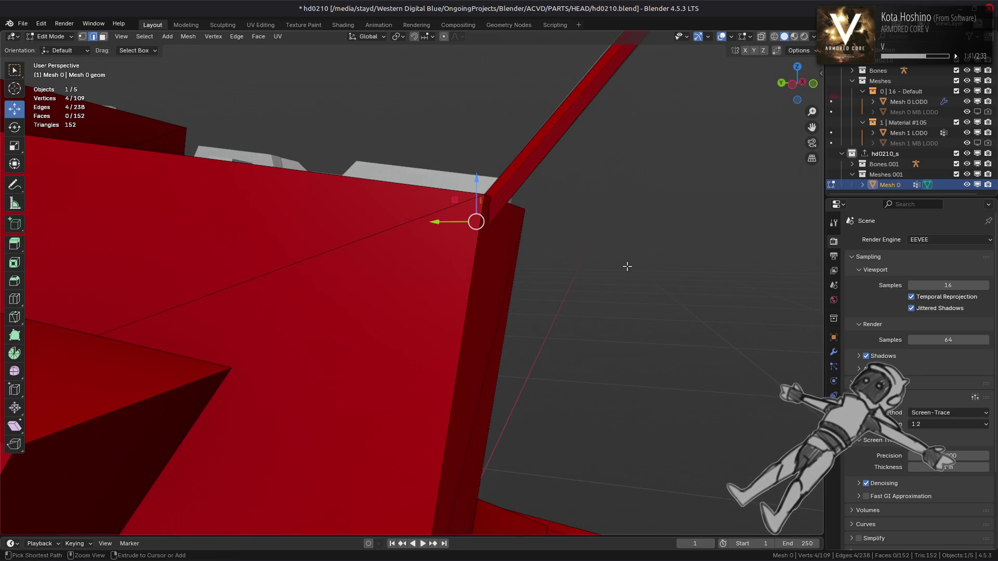
{"action": "key", "text": "alt+s"}
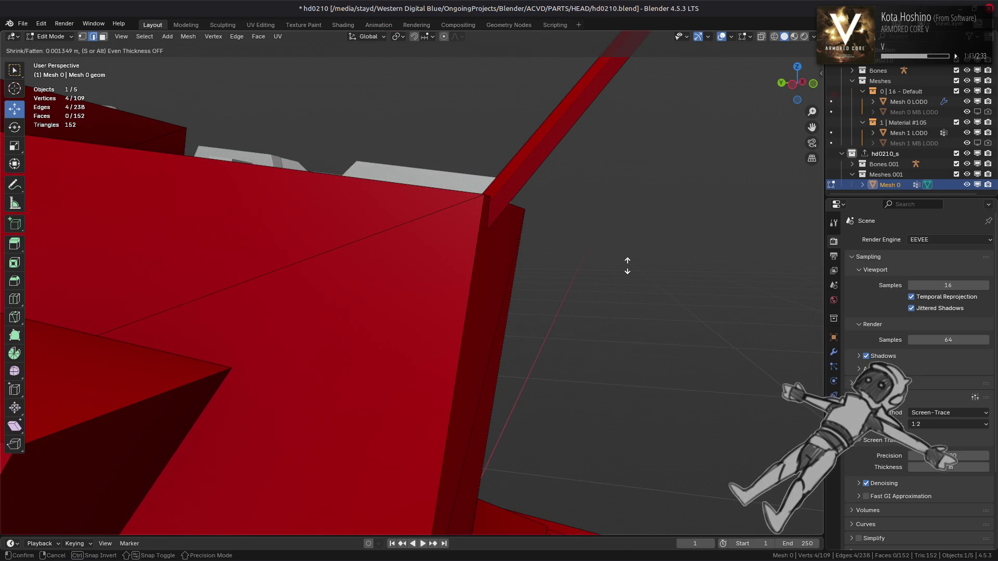
{"action": "type", "text": ".002"}
{"action": "key", "text": "Return"}
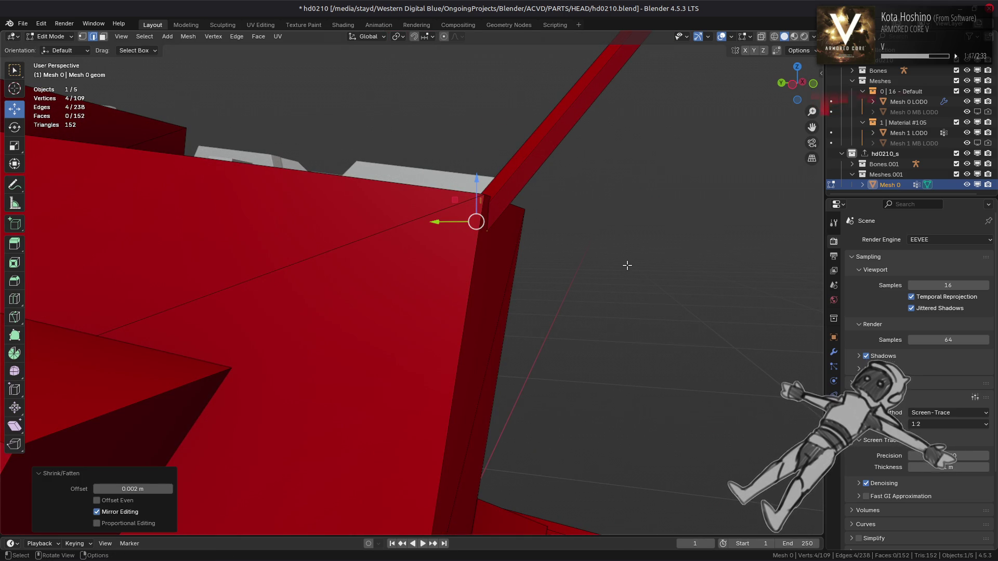
{"action": "left_click", "coordinate": [132, 500]}
{"action": "mouse_move", "coordinate": [317, 381]}
{"action": "middle_mouse_down"}
{"action": "mouse_move", "coordinate": [326, 374]}
{"action": "mouse_move", "coordinate": [279, 372]}
{"action": "mouse_move", "coordinate": [249, 318]}
{"action": "mouse_move", "coordinate": [309, 354]}
{"action": "middle_mouse_up"}
{"action": "key", "text": "alt+a"}
- Select the antenna rod's tip vertex and Shrink/Fatten it outward
{"action": "mouse_move", "coordinate": [423, 225]}
{"action": "middle_mouse_down", "text": "alt"}
{"action": "mouse_move", "coordinate": [447, 218]}
{"action": "mouse_move", "coordinate": [493, 246]}
{"action": "middle_mouse_up", "text": "alt"}
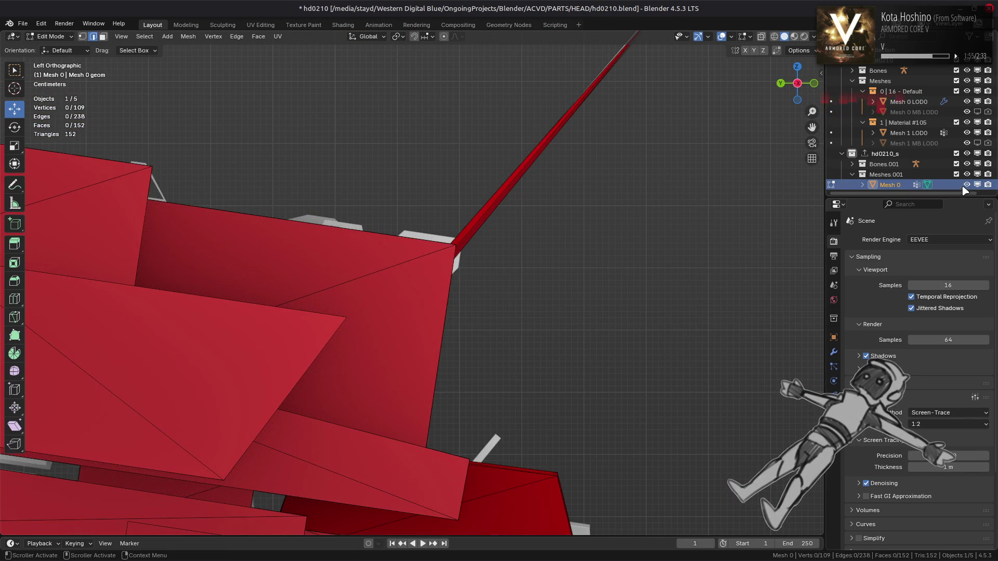
{"action": "left_click", "coordinate": [966, 185]}
{"action": "left_click", "coordinate": [967, 185]}
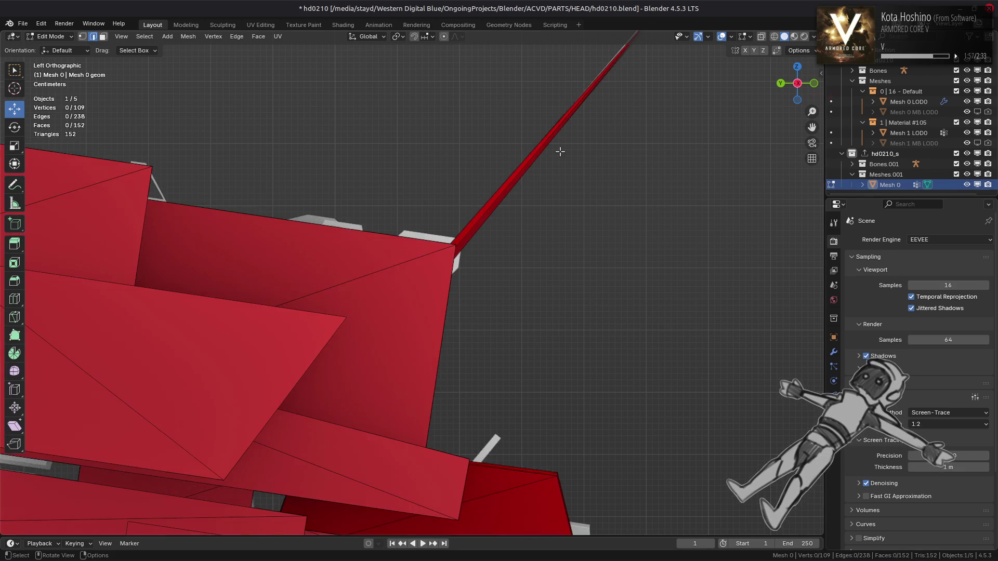
{"action": "scroll", "coordinate": [585, 213], "scroll_direction": "up", "scroll_amount": 4}
{"action": "left_click", "coordinate": [624, 161]}
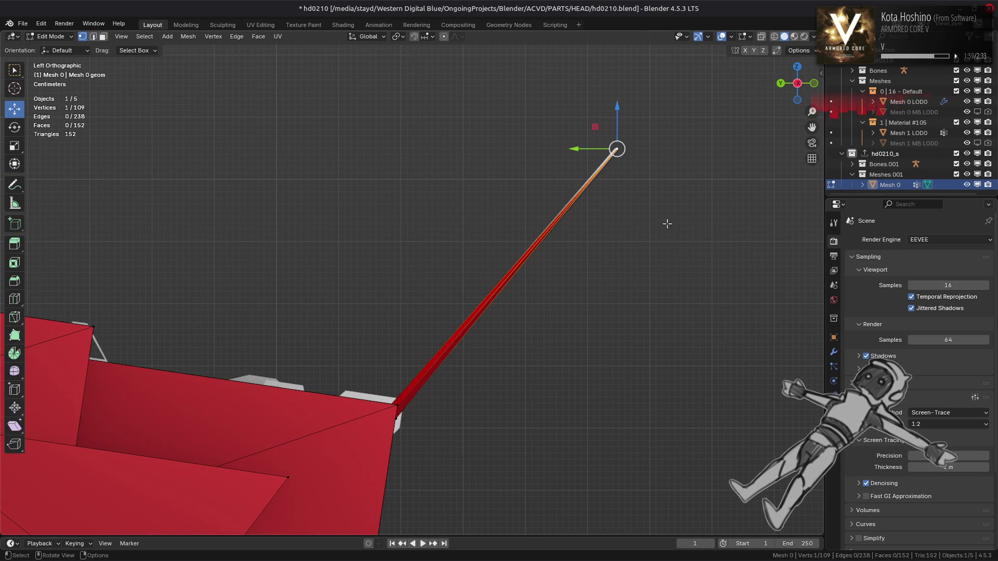
{"action": "key", "text": "alt+s"}
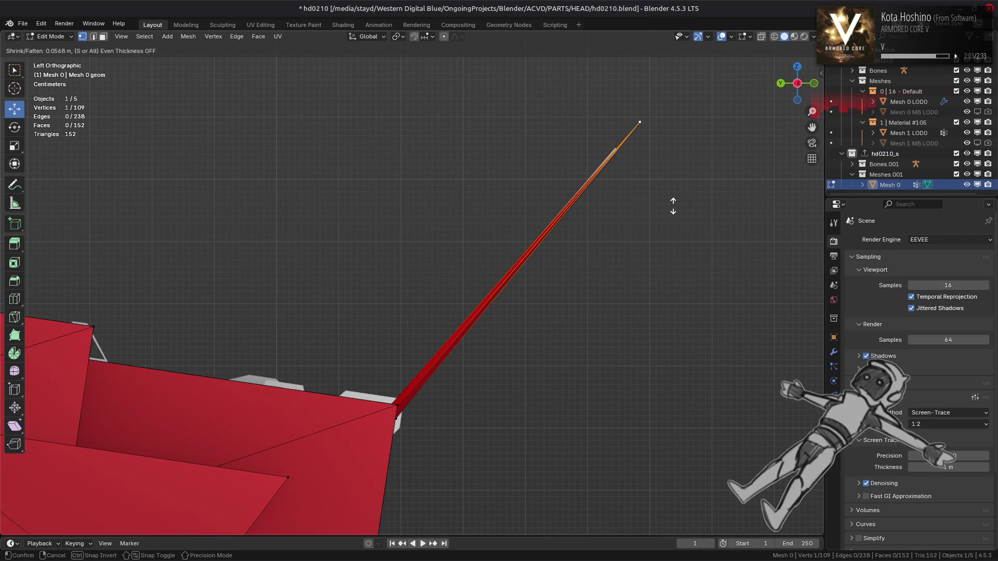
{"action": "type", "text": ".01"}
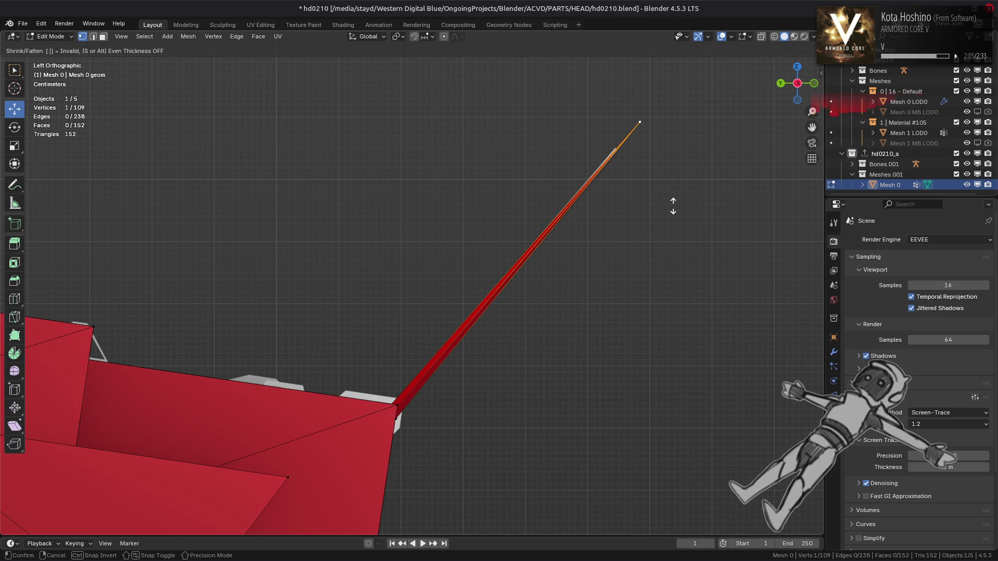
{"action": "key", "text": "BackSpace"}
{"action": "type", "text": "5"}
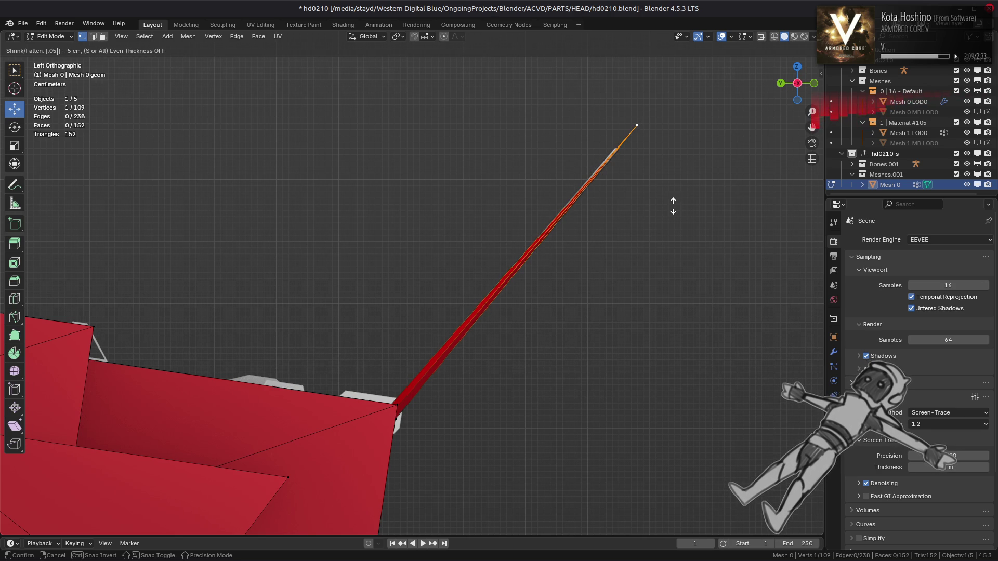
{"action": "key", "text": "BackSpace"}
{"action": "key", "text": "BackSpace"}
{"action": "type", "text": "1"}
{"action": "key", "text": "Return"}
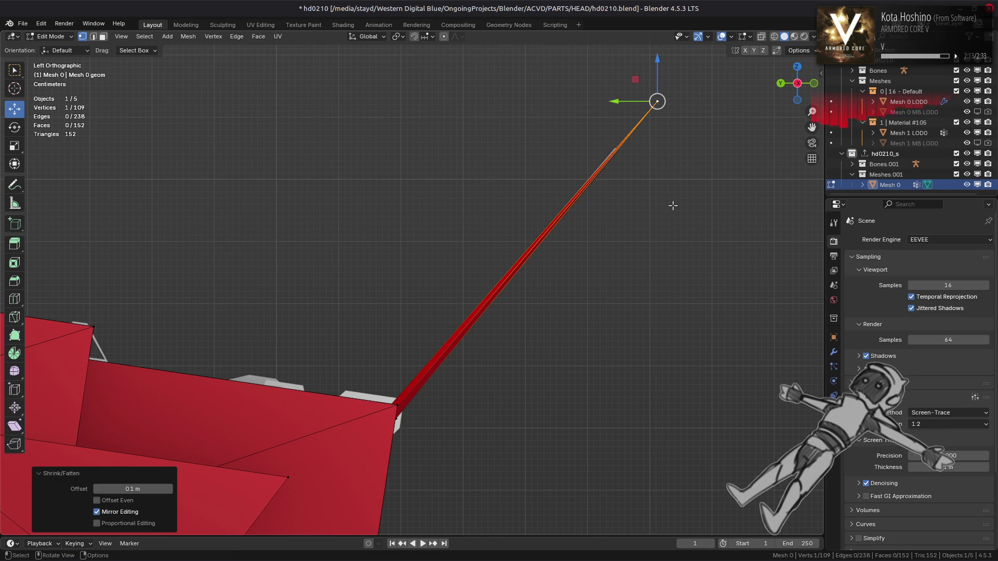
- In the redo panel, try 0.01 m with Offset Even, then settle on 0.1 m without it
{"action": "left_click", "coordinate": [129, 492]}
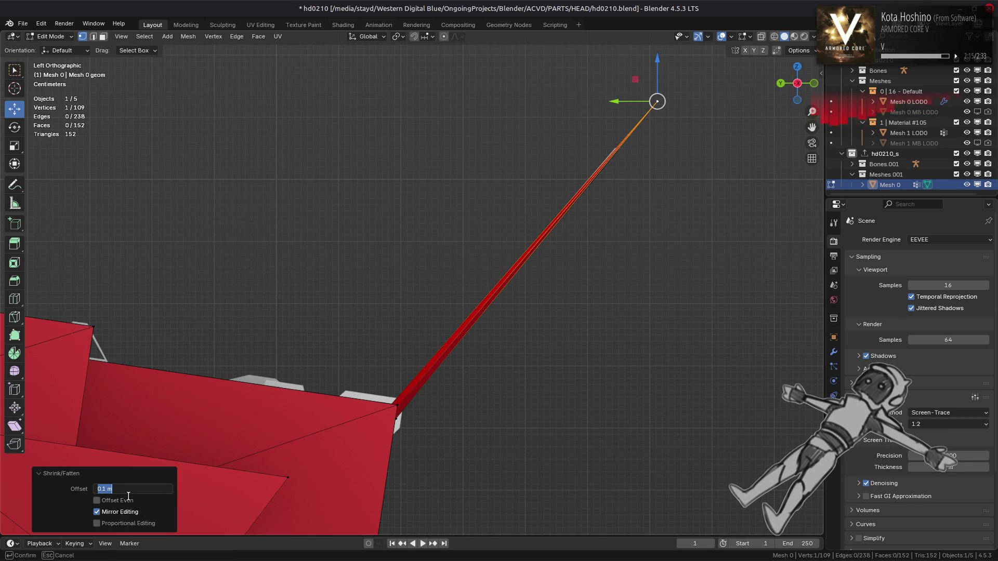
{"action": "key", "text": "Return"}
{"action": "left_click", "coordinate": [119, 501]}
{"action": "left_click", "coordinate": [144, 489]}
{"action": "type", "text": "0.01"}
{"action": "key", "text": "Return"}
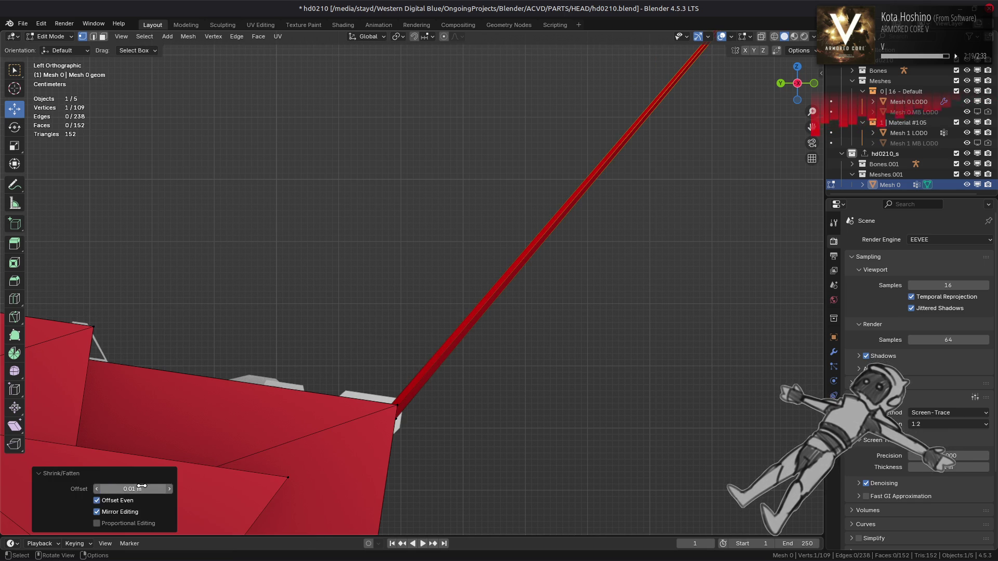
{"action": "left_click", "coordinate": [122, 501]}
{"action": "left_click", "coordinate": [136, 491]}
{"action": "type", "text": "0.1"}
{"action": "key", "text": "Return"}
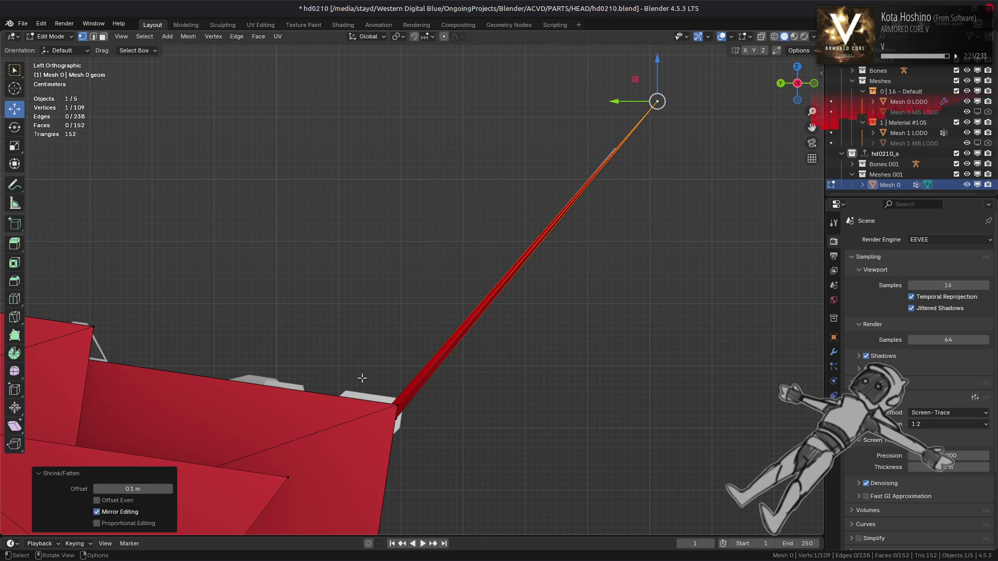
- Leave Edit Mode and orbit around the red head mesh
{"action": "scroll", "coordinate": [362, 378], "scroll_direction": "down", "scroll_amount": 1}
{"action": "mouse_move", "coordinate": [468, 345]}
{"action": "middle_mouse_down"}
{"action": "mouse_move", "coordinate": [370, 382]}
{"action": "mouse_move", "coordinate": [428, 291]}
{"action": "mouse_move", "coordinate": [435, 296]}
{"action": "mouse_move", "coordinate": [389, 289]}
{"action": "mouse_move", "coordinate": [445, 267]}
{"action": "mouse_move", "coordinate": [412, 285]}
{"action": "middle_mouse_up"}
{"action": "key", "text": "Tab"}
{"action": "key", "text": "Tab"}
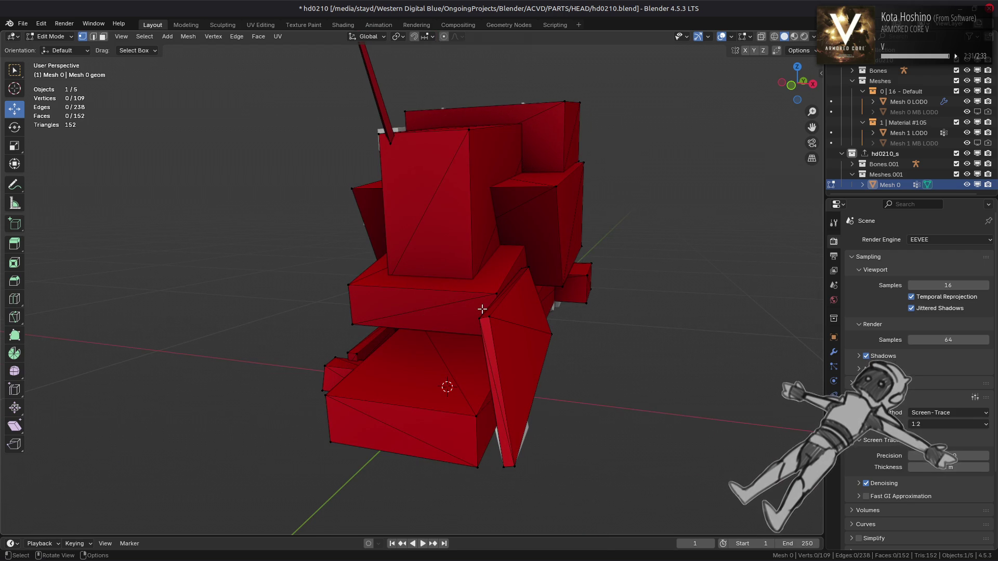
{"action": "mouse_move", "coordinate": [481, 309]}
{"action": "middle_mouse_down"}
{"action": "mouse_move", "coordinate": [520, 316]}
{"action": "mouse_move", "coordinate": [527, 338]}
{"action": "mouse_move", "coordinate": [551, 342]}
{"action": "middle_mouse_up"}
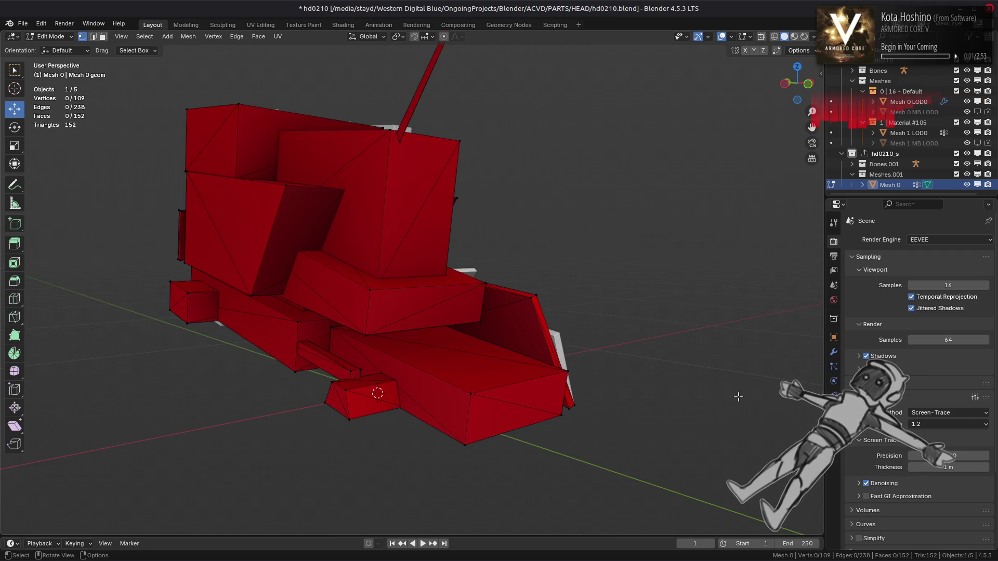
{"action": "left_click", "coordinate": [746, 36]}
- Enable the Retopology overlay with a 10 m offset and select all of Mesh 0
{"action": "left_click", "coordinate": [686, 127]}
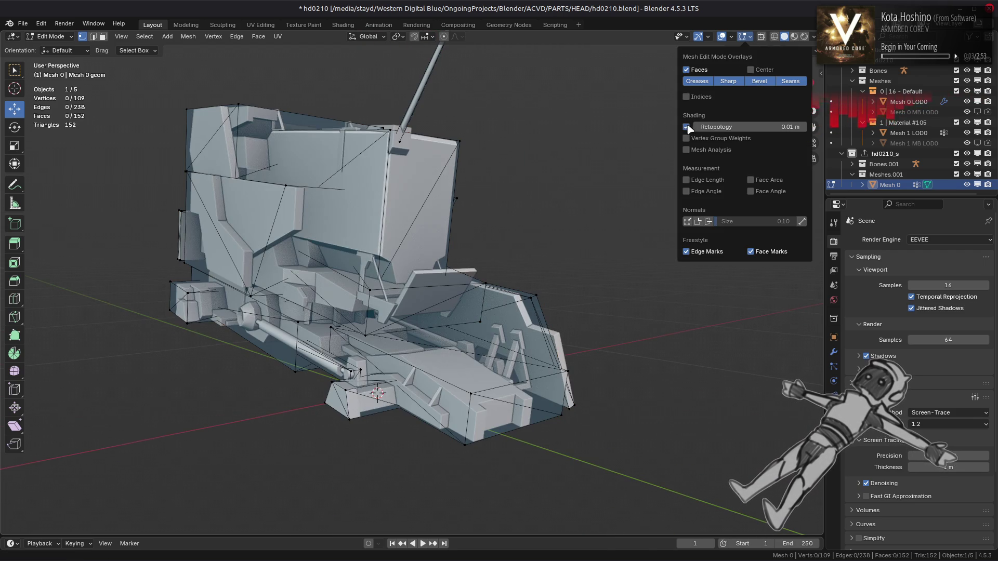
{"action": "left_click_drag", "start_coordinate": [743, 127], "coordinate": [795, 127]}
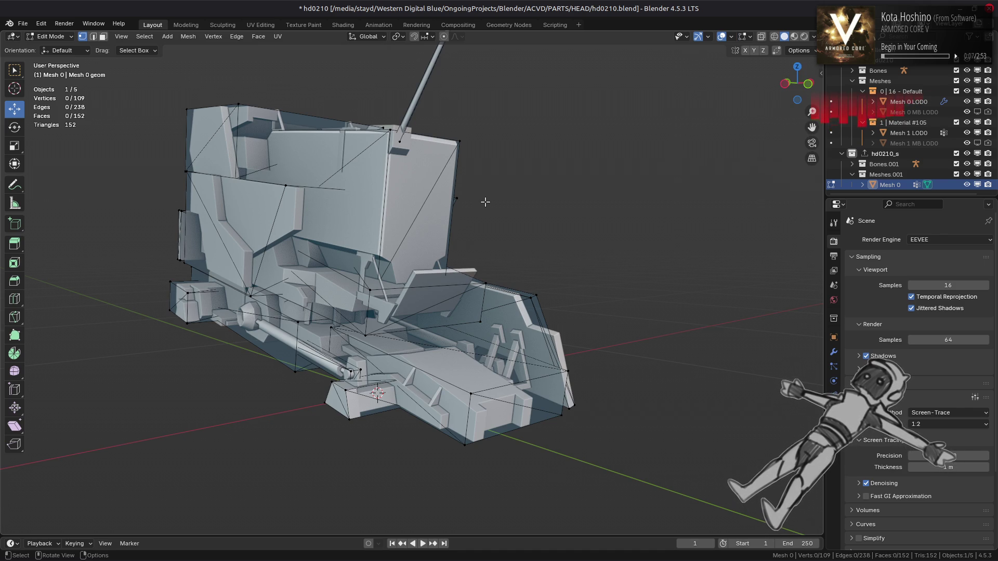
{"action": "mouse_move", "coordinate": [485, 202]}
{"action": "middle_mouse_down"}
{"action": "mouse_move", "coordinate": [445, 198]}
{"action": "mouse_move", "coordinate": [450, 244]}
{"action": "mouse_move", "coordinate": [450, 219]}
{"action": "middle_mouse_up"}
{"action": "key", "text": "a"}
- In face select mode, run Limited Dissolve on the mesh with a 1° max angle
{"action": "key", "text": "3"}
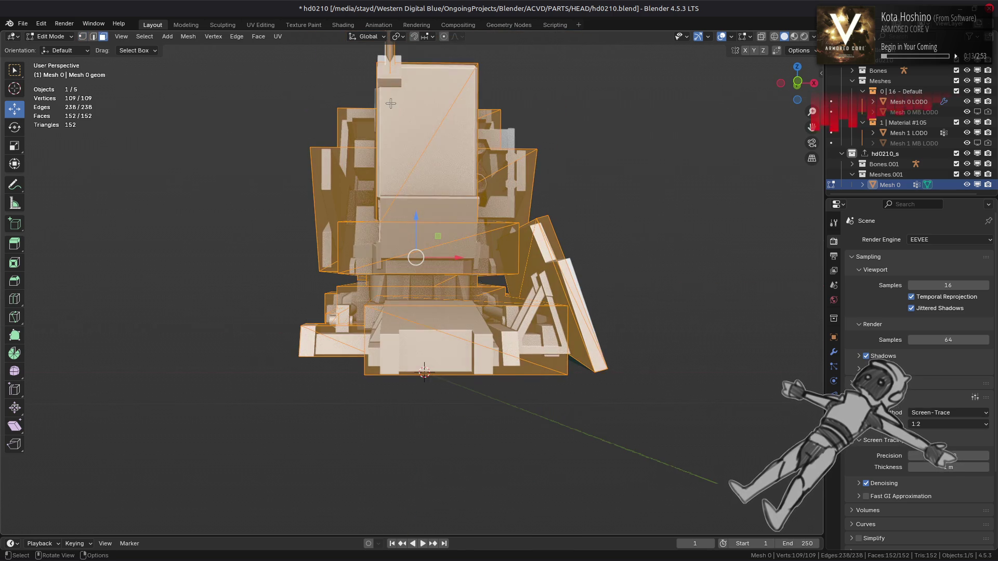
{"action": "left_click", "coordinate": [188, 36]}
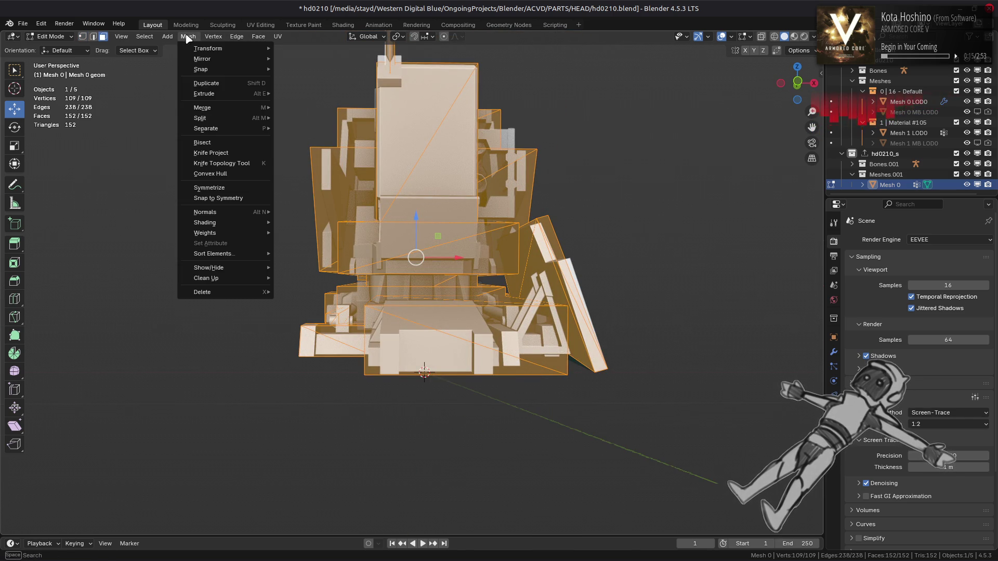
{"action": "mouse_move", "coordinate": [245, 278]}
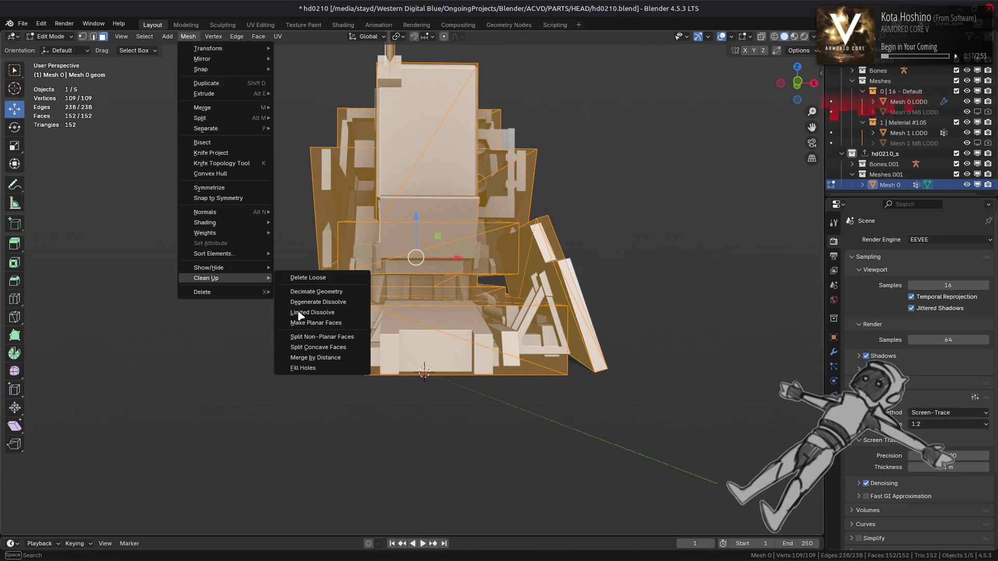
{"action": "left_click", "coordinate": [297, 312]}
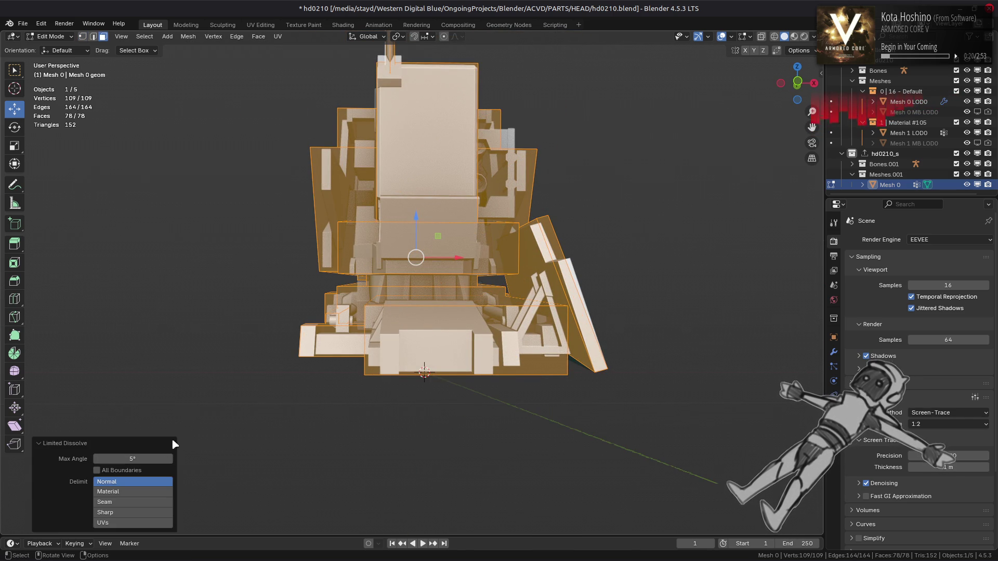
{"action": "mouse_move", "coordinate": [151, 457]}
{"action": "left_mouse_down"}
{"action": "mouse_move", "coordinate": [130, 456]}
{"action": "mouse_move", "coordinate": [162, 456]}
{"action": "left_mouse_up"}
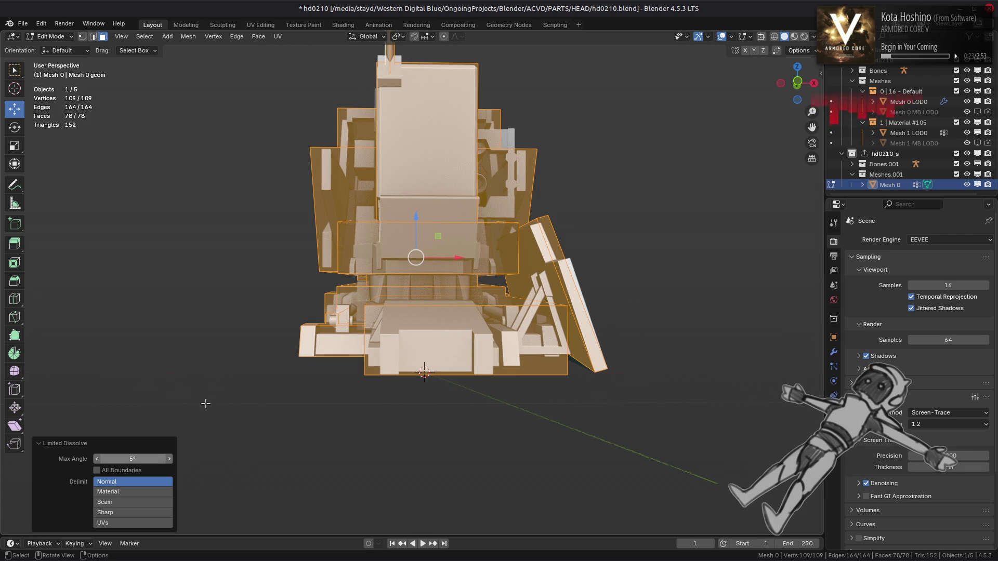
- Undo and redo the Limited Dissolve to compare the mesh before and after
{"action": "middle_click_drag", "start_coordinate": [205, 404], "coordinate": [333, 259]}
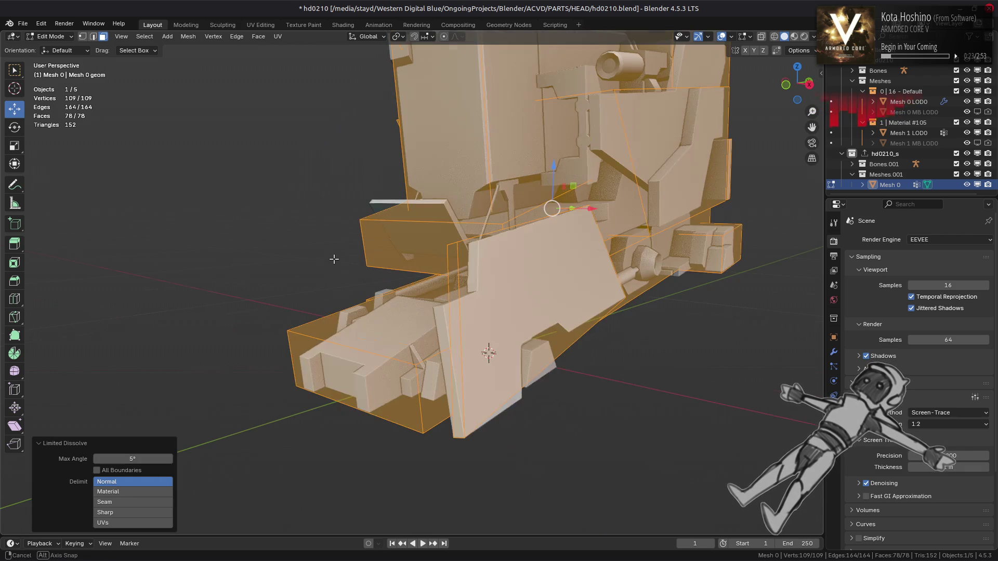
{"action": "key", "text": "ctrl+z"}
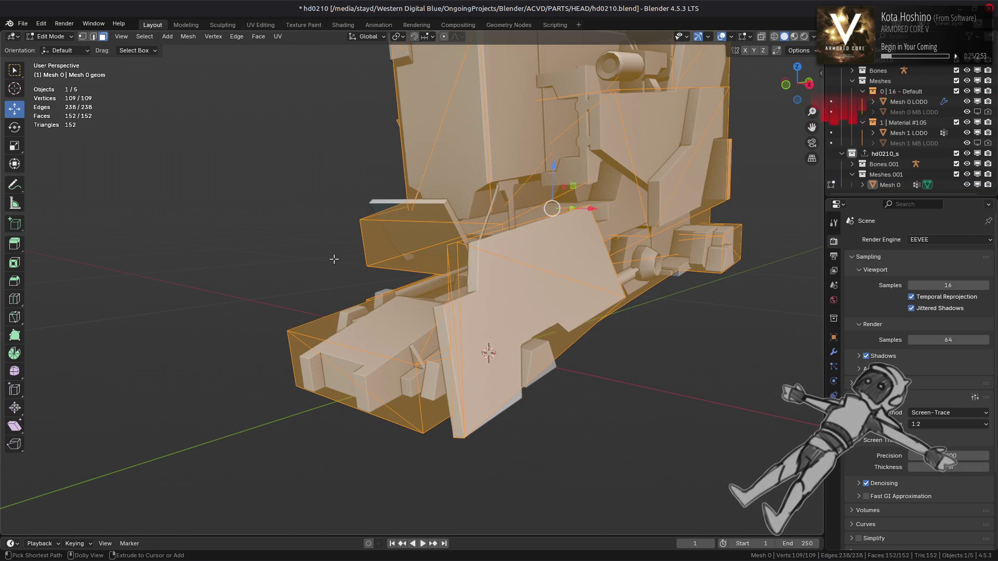
{"action": "key", "text": "ctrl+shift+z"}
{"action": "key", "text": "ctrl+z"}
{"action": "key", "text": "ctrl+shift+z"}
{"action": "scroll", "coordinate": [334, 259], "scroll_direction": "down", "scroll_amount": 3}
- Deselect everything, then select the whole connected small side piece from one face
{"action": "key", "text": "alt+a"}
{"action": "middle_click_drag", "start_coordinate": [334, 259], "coordinate": [377, 337]}
{"action": "scroll", "coordinate": [342, 286], "scroll_direction": "up", "scroll_amount": 3}
{"action": "scroll", "coordinate": [377, 337], "scroll_direction": "down", "scroll_amount": 3}
{"action": "left_click", "coordinate": [258, 272]}
{"action": "key", "text": "ctrl+l"}
{"action": "mouse_move", "coordinate": [259, 272]}
{"action": "middle_mouse_down"}
{"action": "mouse_move", "coordinate": [385, 271]}
{"action": "mouse_move", "coordinate": [318, 257]}
{"action": "middle_mouse_up"}
{"action": "scroll", "coordinate": [267, 276], "scroll_direction": "down", "scroll_amount": 5}
- In edge select mode, view the head from the left and vertex-slide the selected edge
{"action": "scroll", "coordinate": [319, 256], "scroll_direction": "up", "scroll_amount": 8}
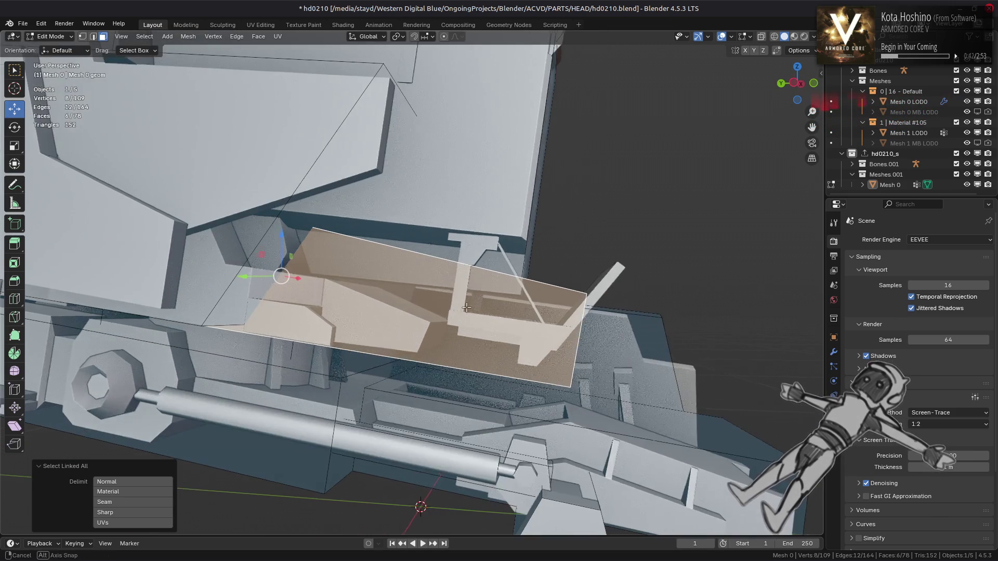
{"action": "key", "text": "2"}
{"action": "mouse_move", "coordinate": [466, 307]}
{"action": "middle_mouse_down"}
{"action": "mouse_move", "coordinate": [491, 365]}
{"action": "mouse_move", "coordinate": [551, 356]}
{"action": "mouse_move", "coordinate": [440, 358]}
{"action": "middle_mouse_up"}
{"action": "mouse_move", "coordinate": [526, 349]}
{"action": "middle_mouse_down"}
{"action": "mouse_move", "coordinate": [535, 335]}
{"action": "mouse_move", "coordinate": [519, 323]}
{"action": "middle_mouse_up"}
{"action": "key", "text": "g"}
{"action": "key", "text": "g"}
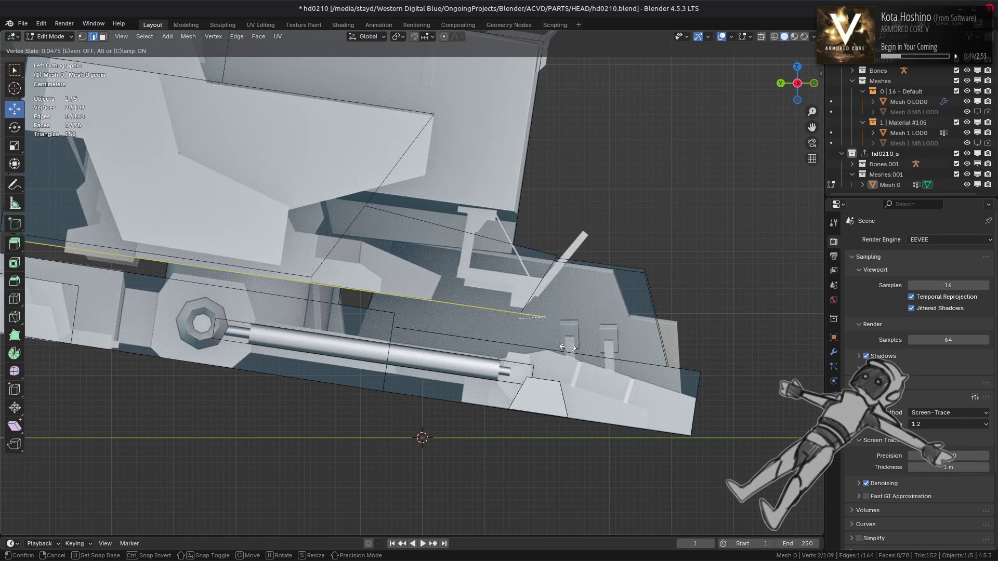
{"action": "left_click", "coordinate": [540, 327]}
- Vertex-slide two more vertices along their edges, redoing one cancelled slide
{"action": "mouse_move", "coordinate": [539, 326]}
{"action": "middle_mouse_down"}
{"action": "mouse_move", "coordinate": [521, 312]}
{"action": "mouse_move", "coordinate": [556, 291]}
{"action": "middle_mouse_up"}
{"action": "key", "text": "g"}
{"action": "key", "text": "g"}
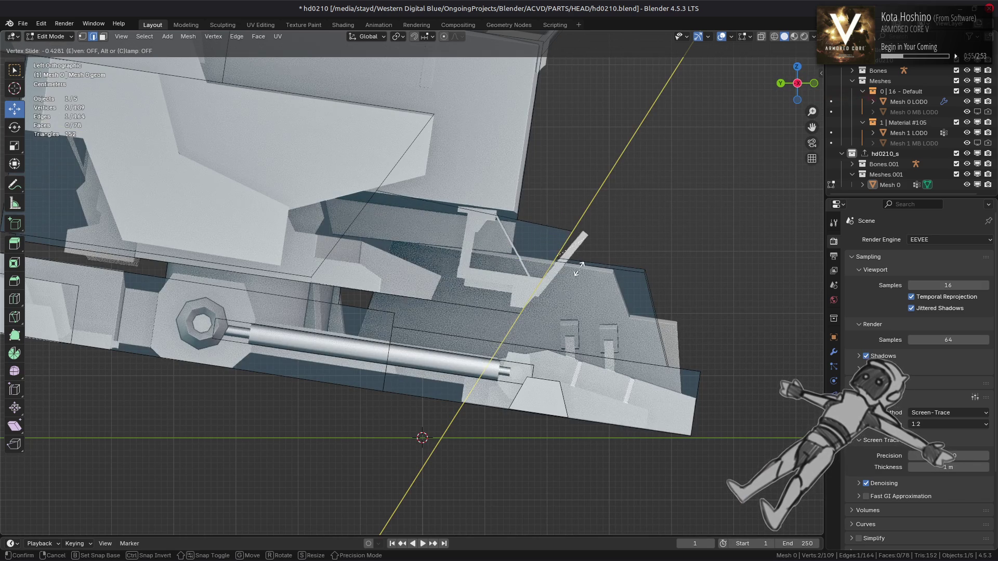
{"action": "left_click", "coordinate": [569, 230]}
{"action": "key", "text": "g"}
{"action": "key", "text": "g"}
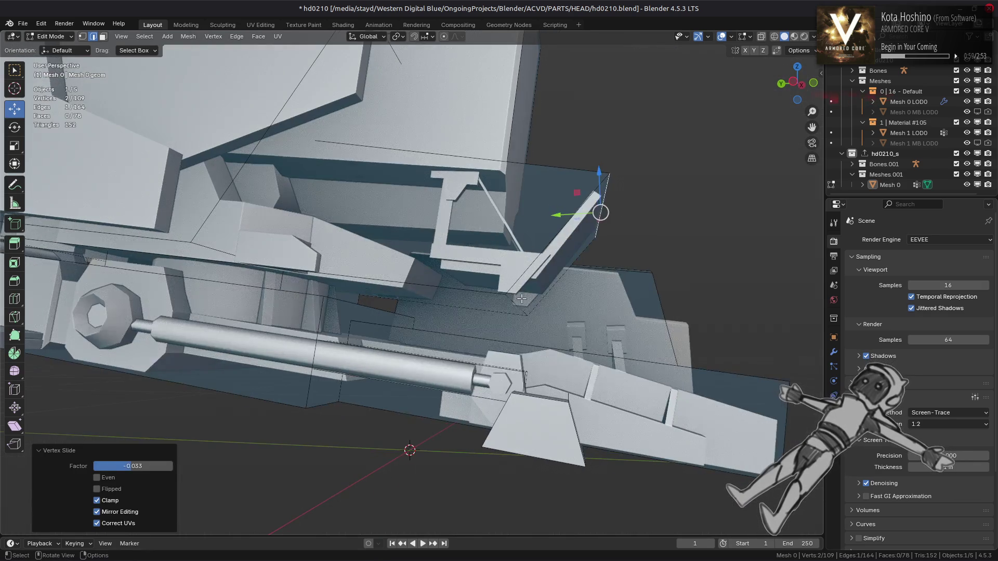
{"action": "right_click", "coordinate": [565, 310]}
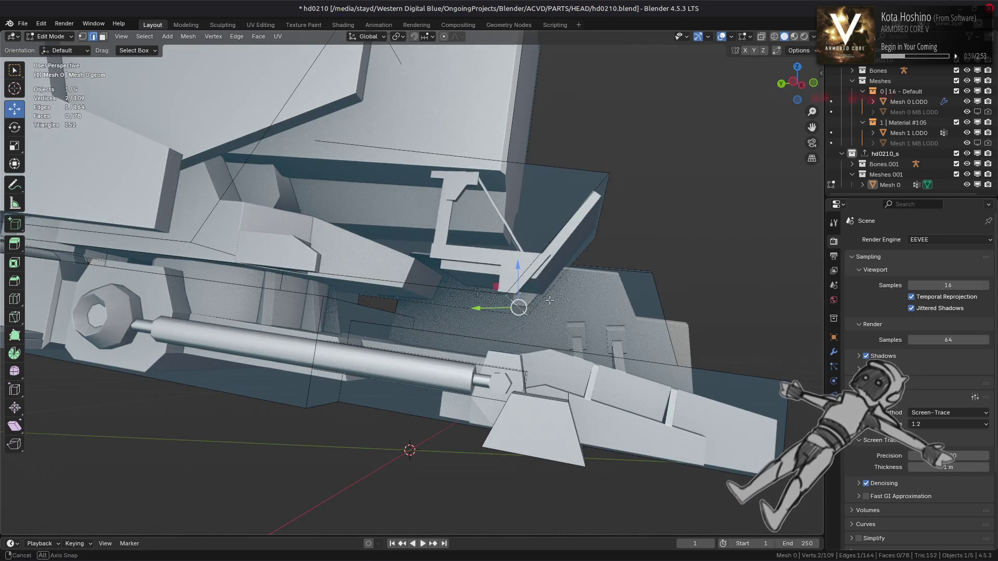
{"action": "key", "text": "g"}
{"action": "key", "text": "g"}
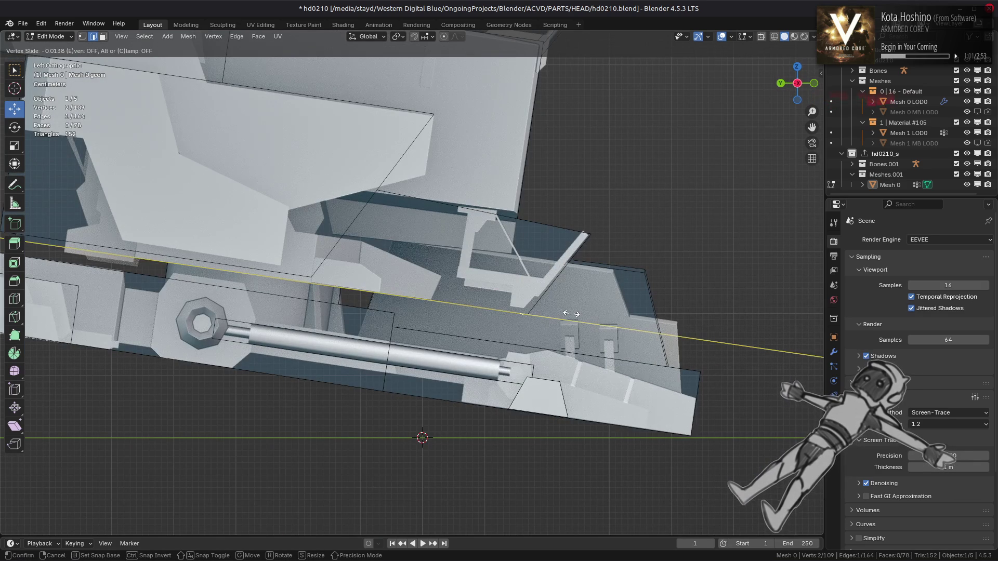
{"action": "left_click", "coordinate": [570, 313]}
- Slide one more corner vertex along its edge to match the panel, then clear the selection
{"action": "mouse_move", "coordinate": [570, 313]}
{"action": "middle_mouse_down"}
{"action": "mouse_move", "coordinate": [526, 323]}
{"action": "mouse_move", "coordinate": [539, 316]}
{"action": "middle_mouse_up"}
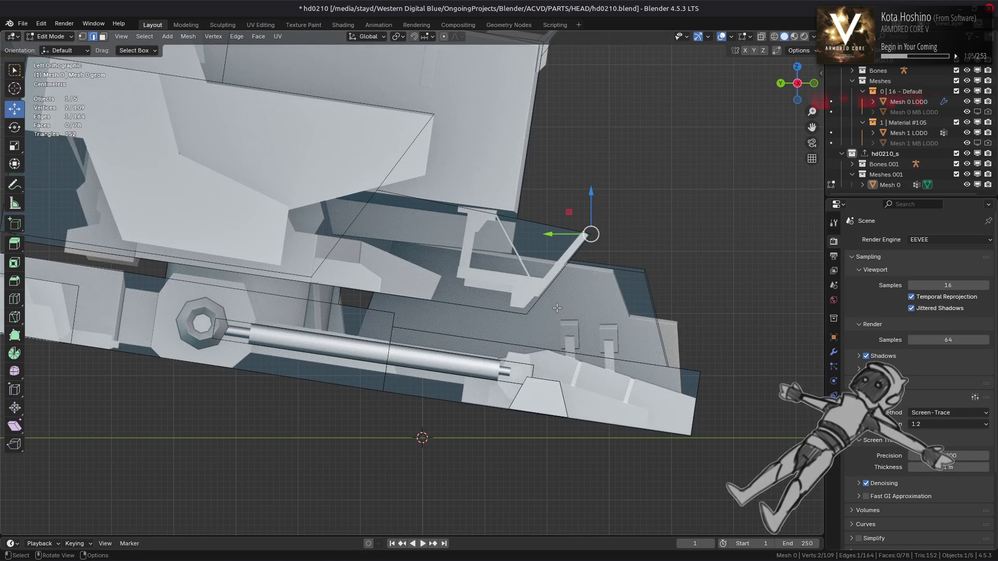
{"action": "key", "text": "g"}
{"action": "key", "text": "g"}
{"action": "left_click", "coordinate": [559, 306]}
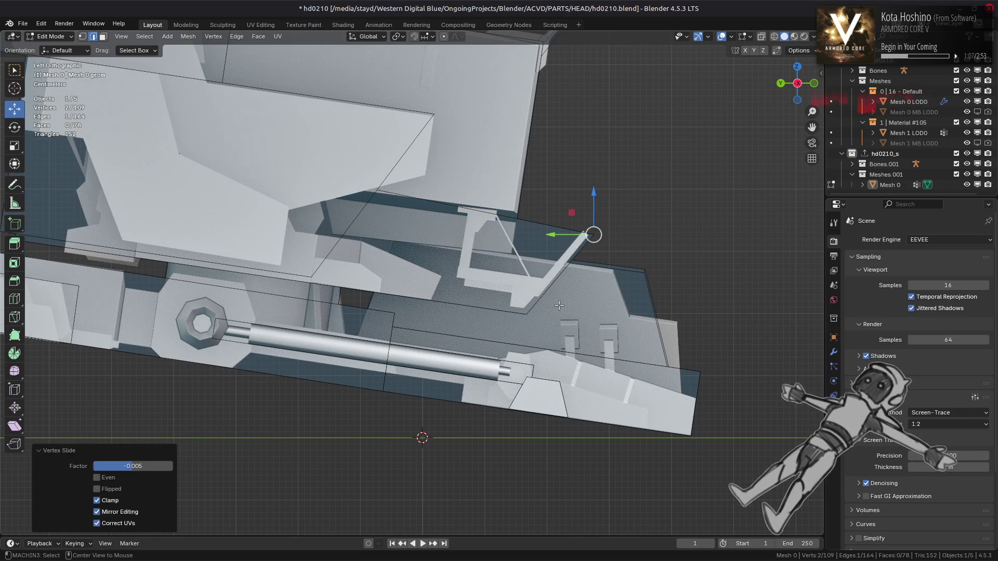
{"action": "left_click", "coordinate": [559, 305]}
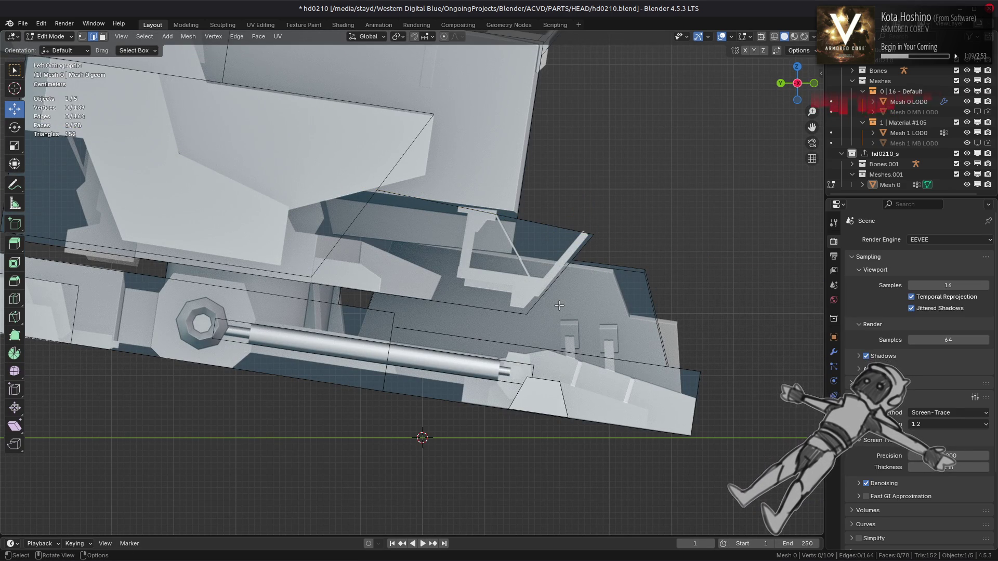
{"action": "scroll", "coordinate": [495, 278], "scroll_direction": "down", "scroll_amount": 1}
- Deselect and then select all of the mech head's geometry
{"action": "mouse_move", "coordinate": [408, 251]}
{"action": "middle_mouse_down"}
{"action": "mouse_move", "coordinate": [398, 296]}
{"action": "mouse_move", "coordinate": [472, 208]}
{"action": "mouse_move", "coordinate": [578, 263]}
{"action": "mouse_move", "coordinate": [485, 419]}
{"action": "mouse_move", "coordinate": [580, 380]}
{"action": "mouse_move", "coordinate": [414, 296]}
{"action": "mouse_move", "coordinate": [360, 250]}
{"action": "mouse_move", "coordinate": [497, 302]}
{"action": "middle_mouse_up"}
{"action": "key", "text": "a"}
{"action": "key", "text": "alt+a"}
{"action": "scroll", "coordinate": [360, 250], "scroll_direction": "down", "scroll_amount": 5}
{"action": "key", "text": "a"}
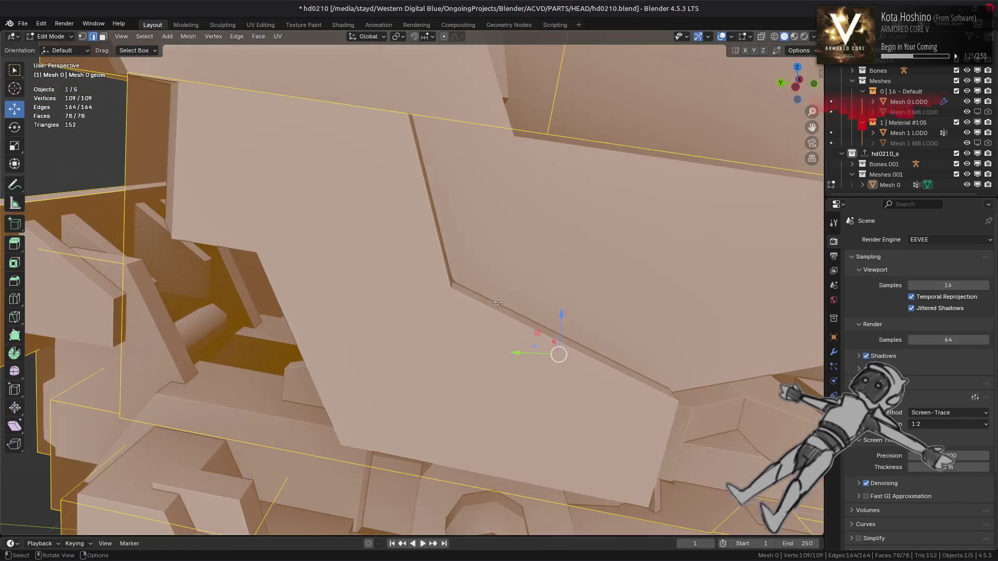
{"action": "scroll", "coordinate": [497, 302], "scroll_direction": "down", "scroll_amount": 3}
{"action": "middle_click_drag", "start_coordinate": [296, 314], "coordinate": [291, 311]}
- Select a single edge on the panel and slide its vertices along their edges
{"action": "left_click", "coordinate": [408, 301]}
{"action": "mouse_move", "coordinate": [408, 301]}
{"action": "middle_mouse_down"}
{"action": "mouse_move", "coordinate": [571, 321]}
{"action": "mouse_move", "coordinate": [545, 254]}
{"action": "mouse_move", "coordinate": [651, 373]}
{"action": "middle_mouse_up"}
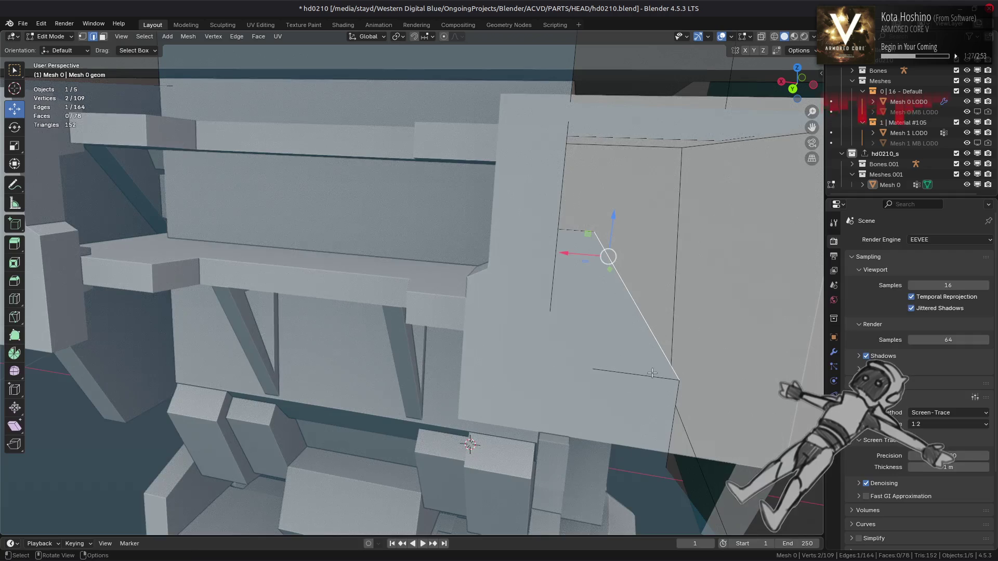
{"action": "scroll", "coordinate": [601, 352], "scroll_direction": "down", "scroll_amount": 5}
{"action": "middle_click_drag", "start_coordinate": [601, 352], "coordinate": [497, 276]}
{"action": "key", "text": "shift+v"}
{"action": "left_click", "coordinate": [474, 423]}
- Select the lower long face and slide its vertices in the left ortho view
{"action": "mouse_move", "coordinate": [474, 423]}
{"action": "middle_mouse_down"}
{"action": "mouse_move", "coordinate": [505, 351]}
{"action": "mouse_move", "coordinate": [503, 328]}
{"action": "mouse_move", "coordinate": [425, 334]}
{"action": "middle_mouse_up"}
{"action": "scroll", "coordinate": [503, 329], "scroll_direction": "up", "scroll_amount": 6}
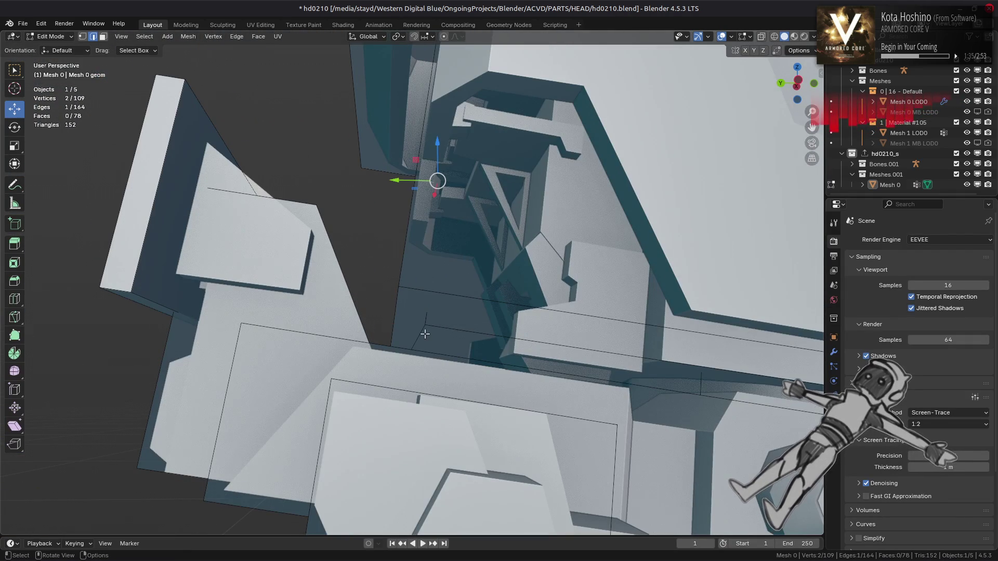
{"action": "left_click", "coordinate": [423, 325]}
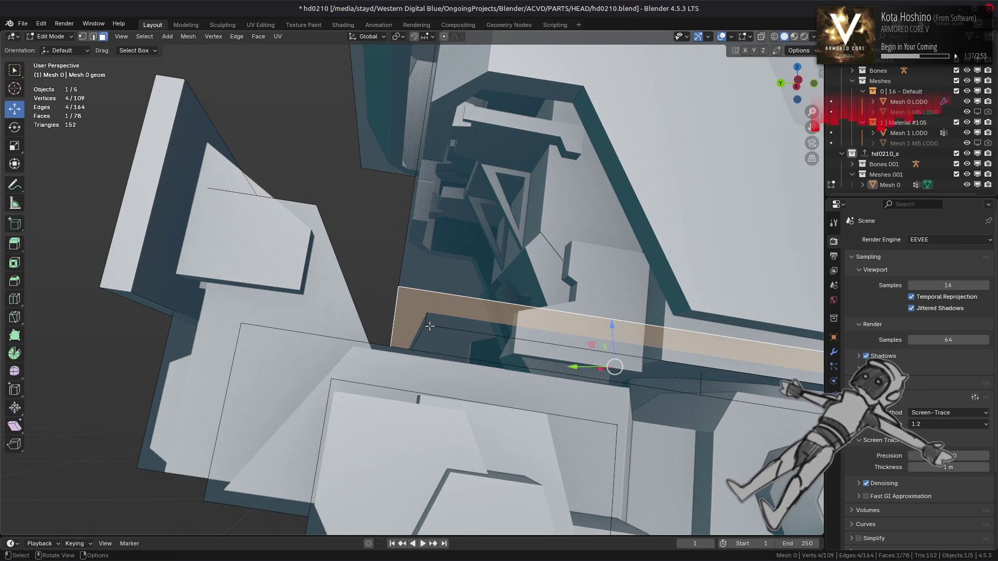
{"action": "left_click", "coordinate": [424, 326]}
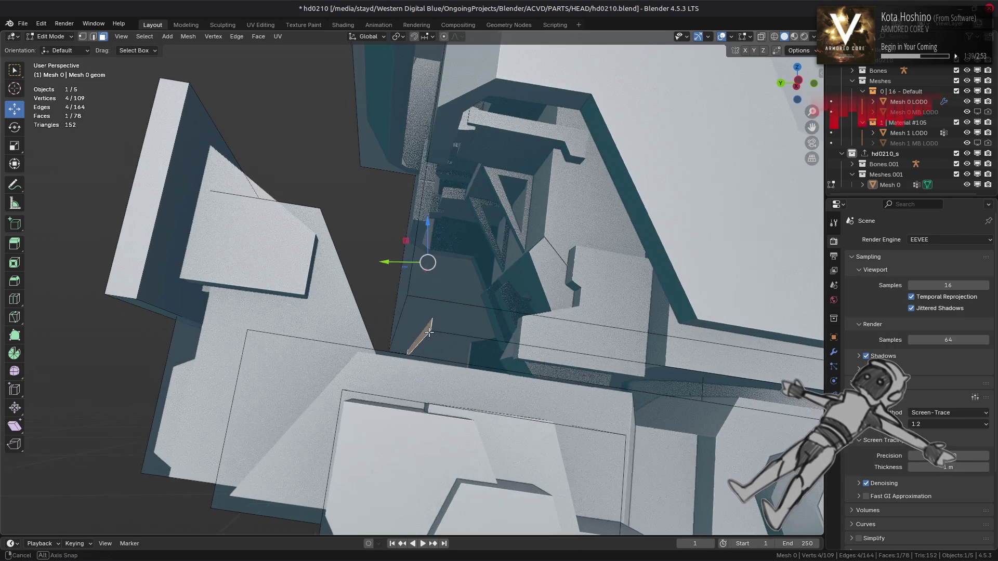
{"action": "key", "text": "ctrl+KP_3"}
{"action": "key", "text": "shift+v"}
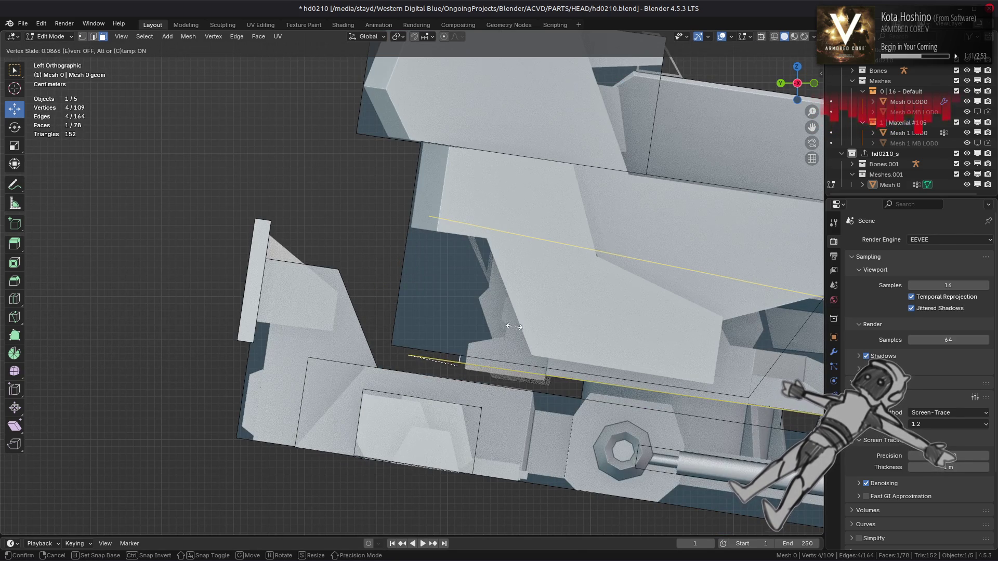
{"action": "left_click", "coordinate": [520, 328]}
{"action": "mouse_move", "coordinate": [546, 348]}
{"action": "middle_mouse_down", "text": "shift"}
{"action": "mouse_move", "coordinate": [414, 280]}
{"action": "mouse_move", "coordinate": [457, 281]}
{"action": "mouse_move", "coordinate": [462, 312]}
{"action": "middle_mouse_up", "text": "shift"}
- Slide a single edge's vertex, change the snap target, and slide it again
{"action": "key", "text": "2"}
{"action": "left_click", "coordinate": [467, 280]}
{"action": "key", "text": "shift+v"}
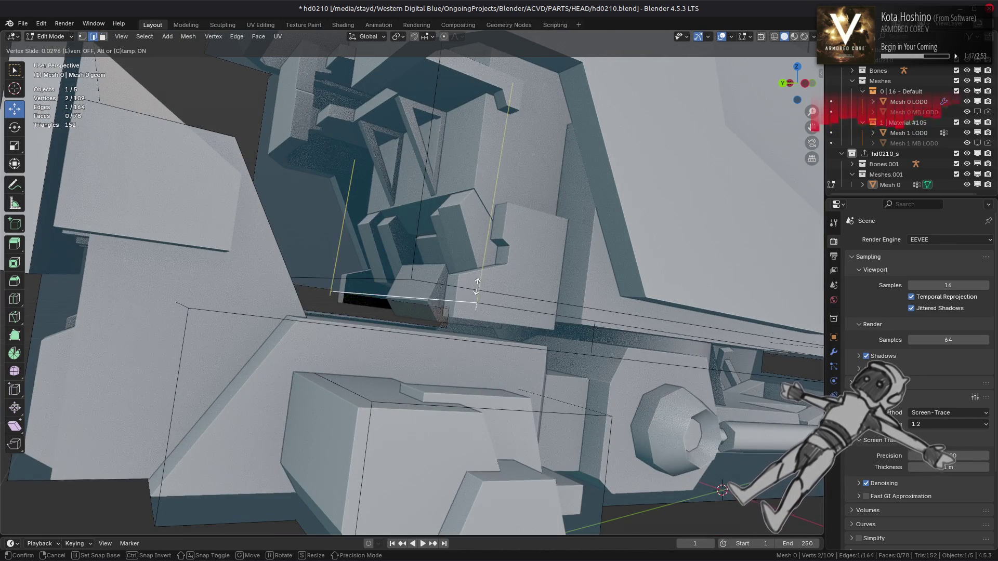
{"action": "left_click", "coordinate": [453, 310]}
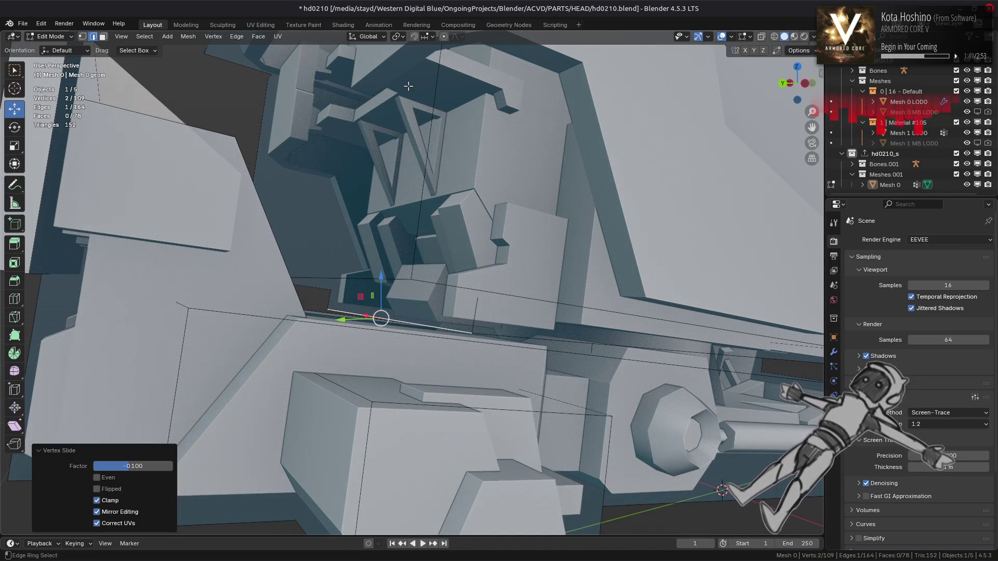
{"action": "left_click", "coordinate": [432, 36]}
{"action": "left_click", "coordinate": [410, 104]}
{"action": "key", "text": "shift+v"}
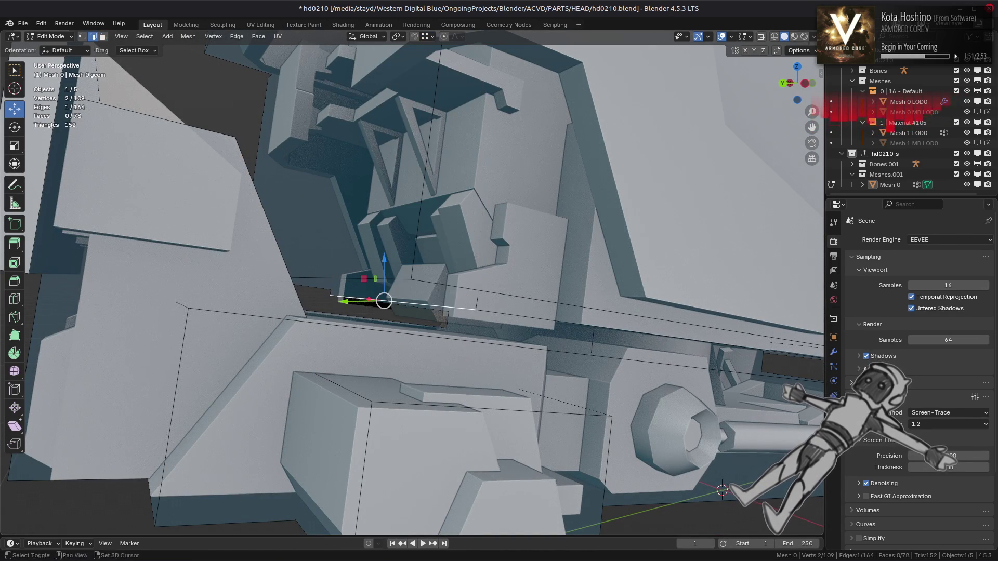
{"action": "left_click", "coordinate": [464, 303]}
- Slide another vertex the full length of its edge onto its neighbour, at factor 1.000
{"action": "mouse_move", "coordinate": [464, 304]}
{"action": "middle_mouse_down", "text": "alt"}
{"action": "mouse_move", "coordinate": [372, 277]}
{"action": "mouse_move", "coordinate": [338, 291]}
{"action": "mouse_move", "coordinate": [369, 278]}
{"action": "middle_mouse_up", "text": "alt"}
{"action": "scroll", "coordinate": [343, 288], "scroll_direction": "up", "scroll_amount": 8}
{"action": "scroll", "coordinate": [369, 278], "scroll_direction": "down", "scroll_amount": 5}
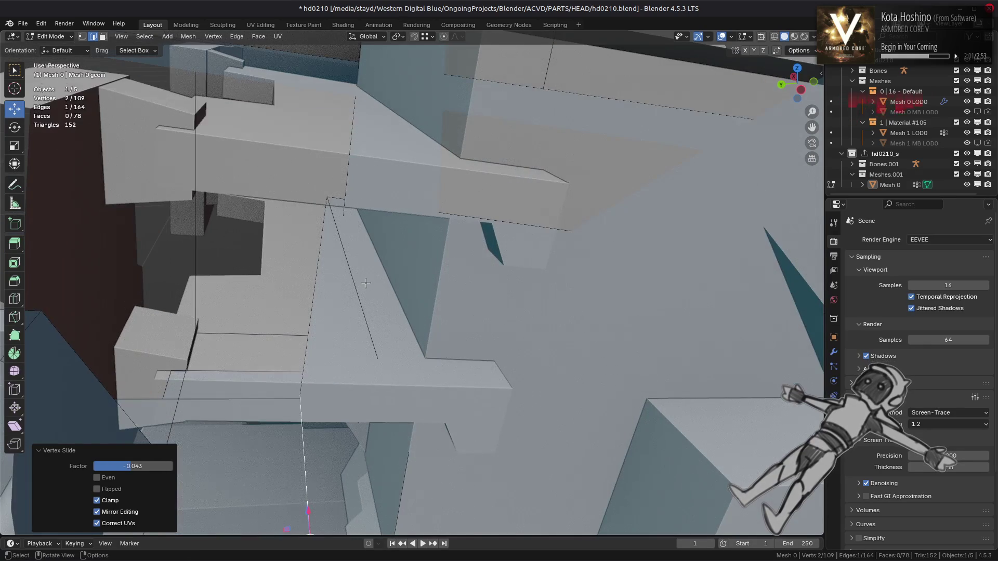
{"action": "key", "text": "shift+v"}
{"action": "scroll", "coordinate": [353, 278], "scroll_direction": "down", "scroll_amount": 5}
{"action": "left_click", "coordinate": [431, 284]}
{"action": "mouse_move", "coordinate": [431, 284]}
{"action": "middle_mouse_down"}
{"action": "mouse_move", "coordinate": [461, 349]}
{"action": "mouse_move", "coordinate": [427, 237]}
{"action": "mouse_move", "coordinate": [297, 261]}
{"action": "mouse_move", "coordinate": [330, 253]}
{"action": "mouse_move", "coordinate": [411, 267]}
{"action": "mouse_move", "coordinate": [352, 256]}
{"action": "middle_mouse_up"}
{"action": "scroll", "coordinate": [352, 256], "scroll_direction": "down", "scroll_amount": 3}
{"action": "key", "text": "ctrl+KP_3"}
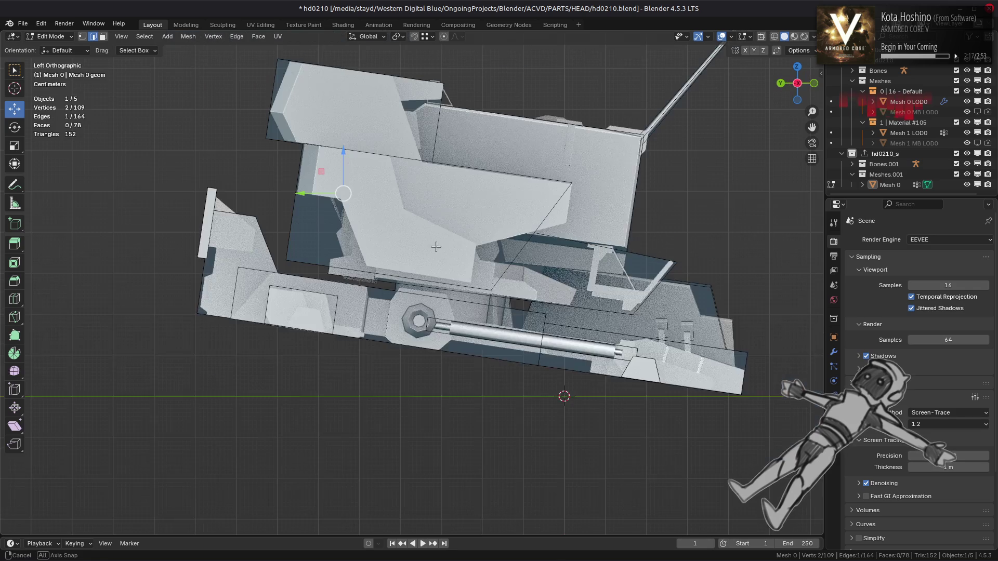
- Redo a vertex slide with clamping off, confirming it at factor 0.470
{"action": "key", "text": "g"}
{"action": "key", "text": "g"}
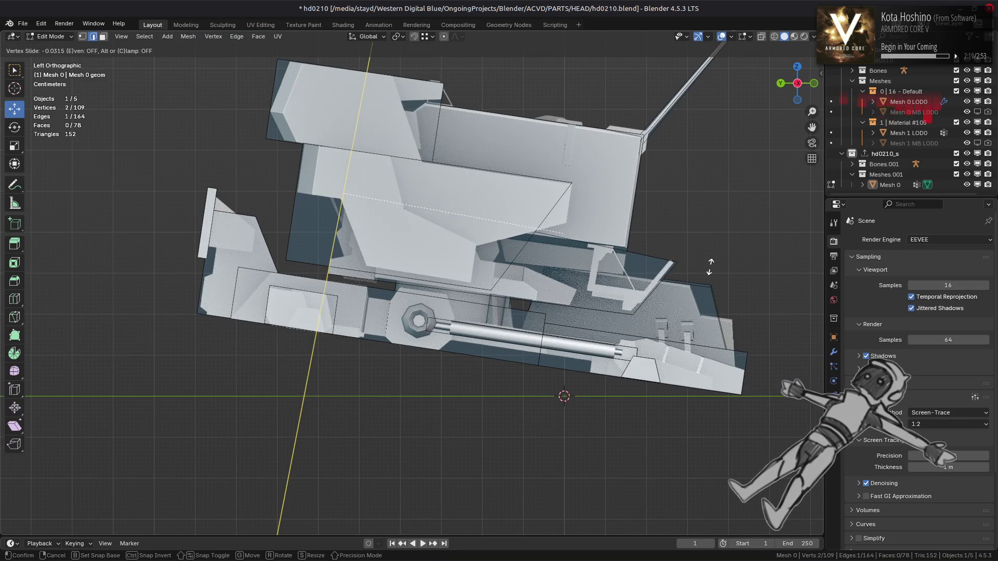
{"action": "left_click", "coordinate": [684, 265]}
{"action": "key", "text": "ctrl+z"}
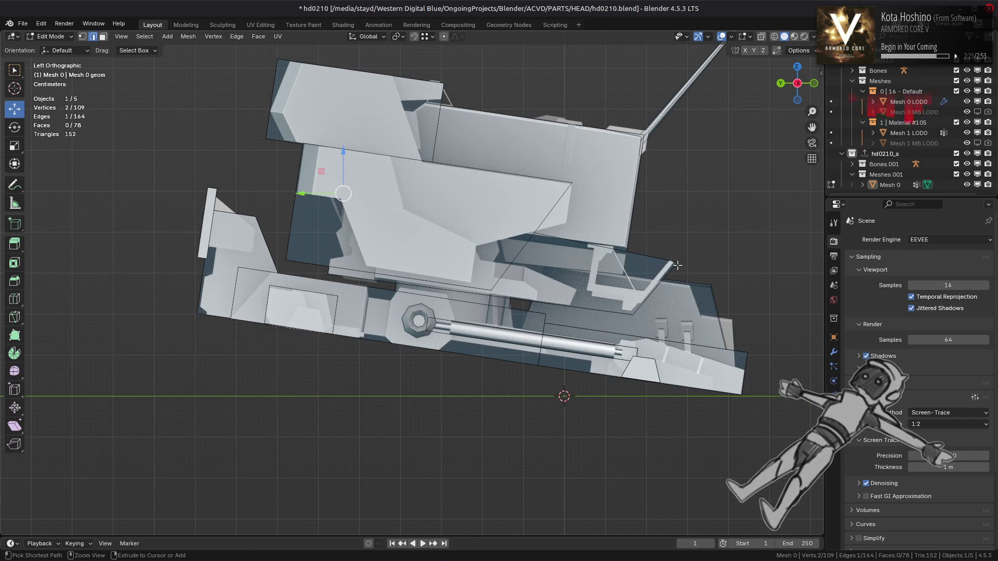
{"action": "key", "text": "g"}
{"action": "key", "text": "g"}
{"action": "key", "text": "c"}
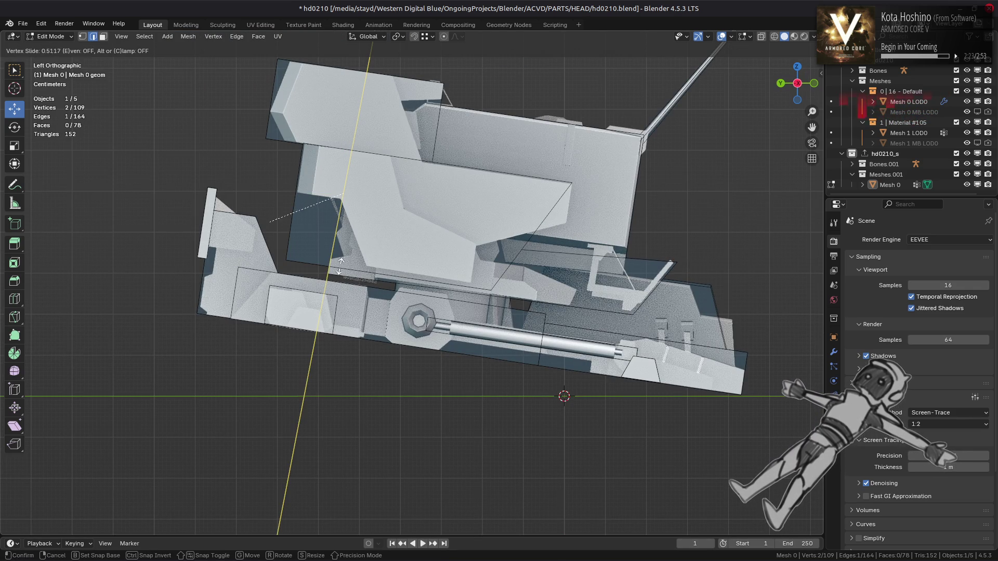
{"action": "left_click", "coordinate": [331, 259]}
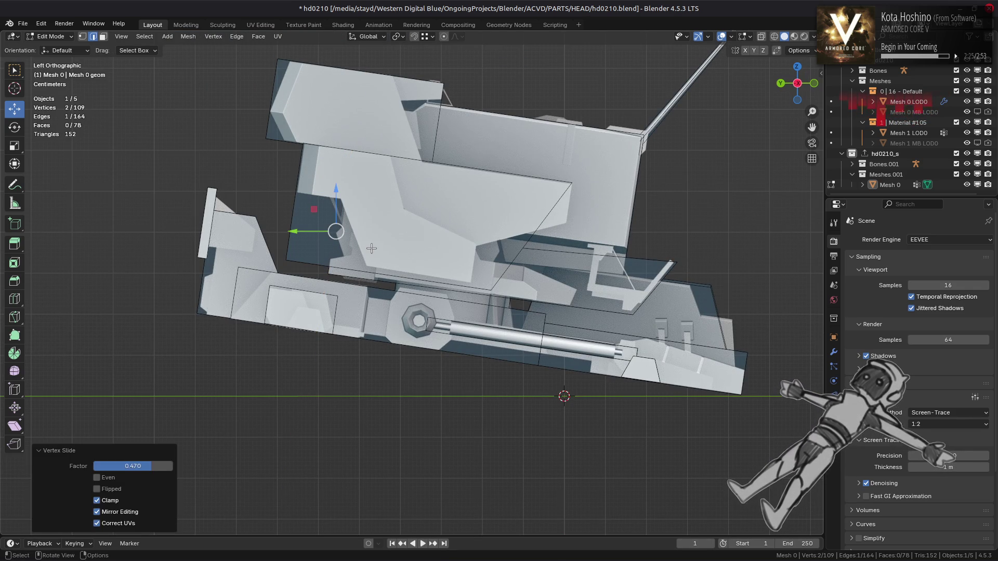
{"action": "scroll", "coordinate": [371, 249], "scroll_direction": "up", "scroll_amount": 6}
- Retry a vertex slide on the close-up part, leaving the vertex partway along at factor 0.448
{"action": "mouse_move", "coordinate": [371, 249]}
{"action": "middle_mouse_down"}
{"action": "mouse_move", "coordinate": [454, 244]}
{"action": "mouse_move", "coordinate": [518, 125]}
{"action": "middle_mouse_up"}
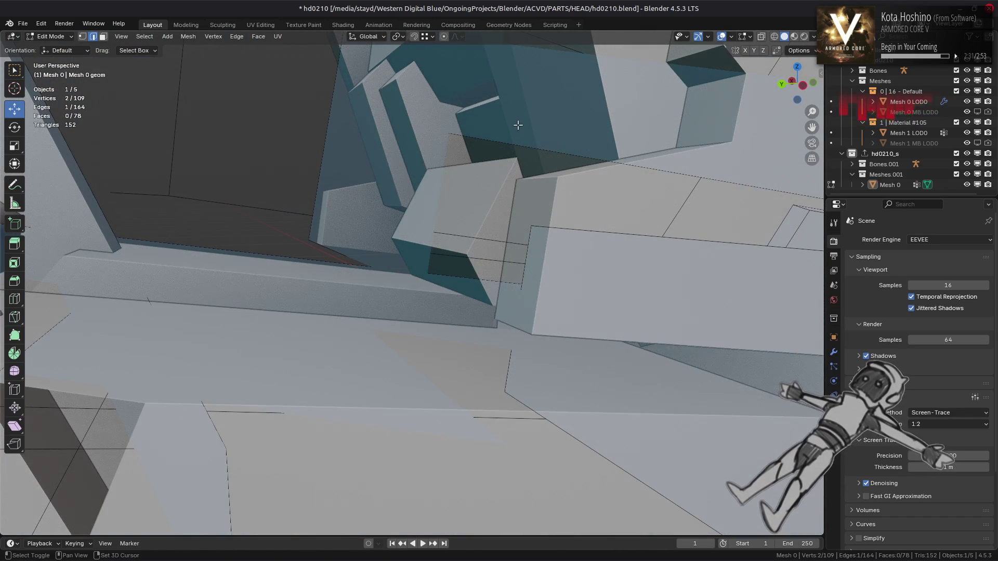
{"action": "key", "text": "shift+v"}
{"action": "left_click", "coordinate": [560, 180]}
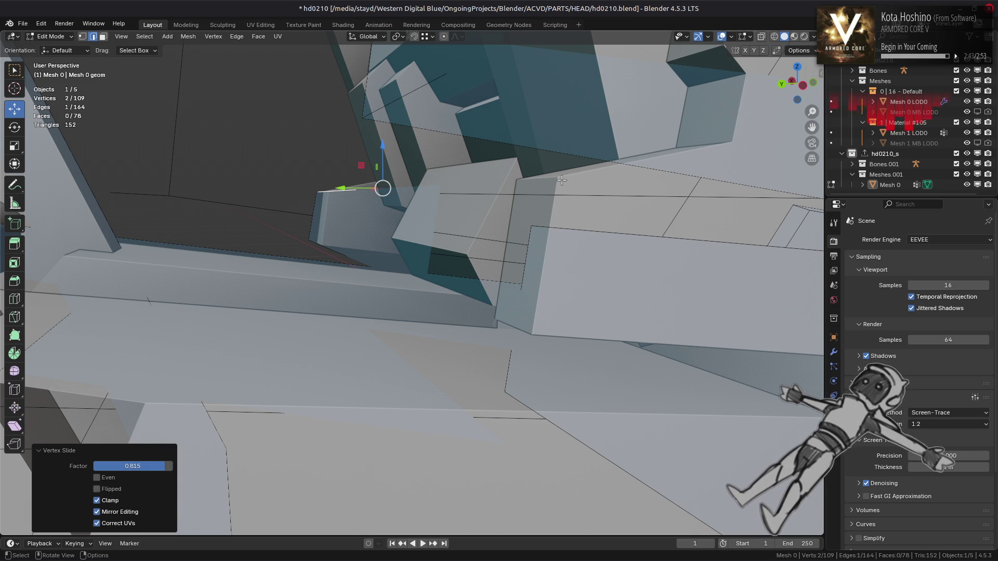
{"action": "scroll", "coordinate": [562, 180], "scroll_direction": "down", "scroll_amount": 4}
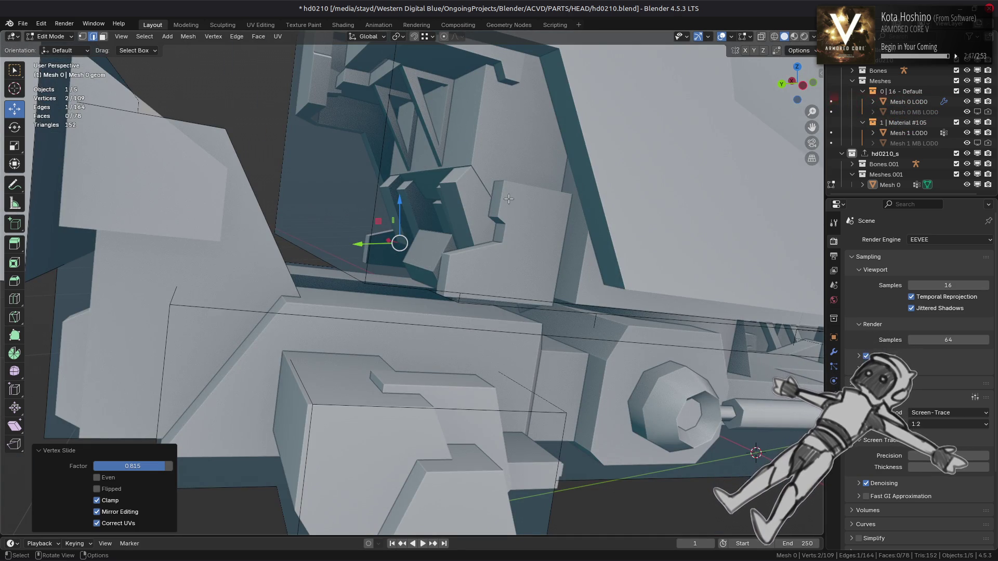
{"action": "scroll", "coordinate": [508, 199], "scroll_direction": "up", "scroll_amount": 3}
{"action": "middle_click_drag", "start_coordinate": [509, 199], "coordinate": [446, 292]}
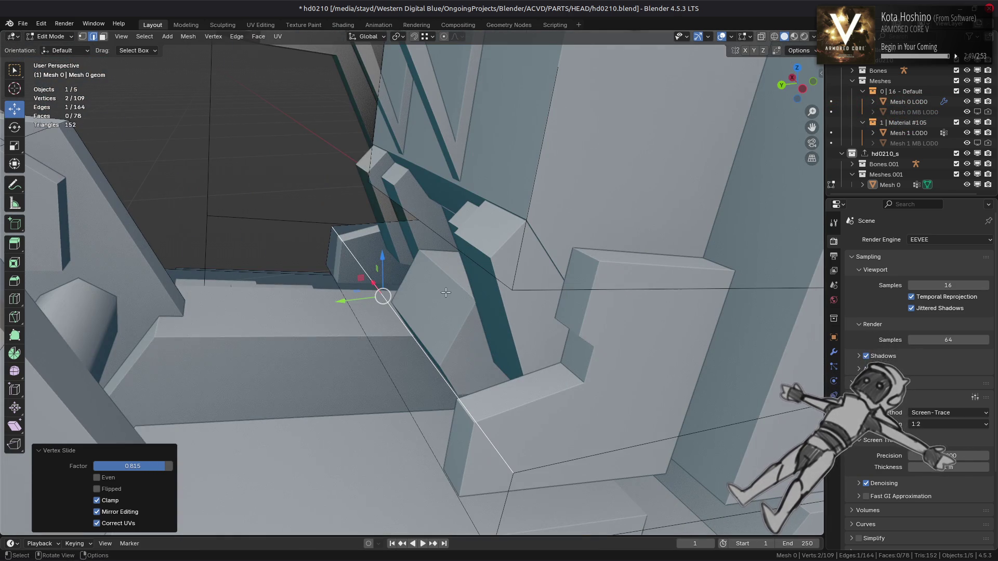
{"action": "key", "text": "ctrl+z"}
{"action": "key", "text": "shift+v"}
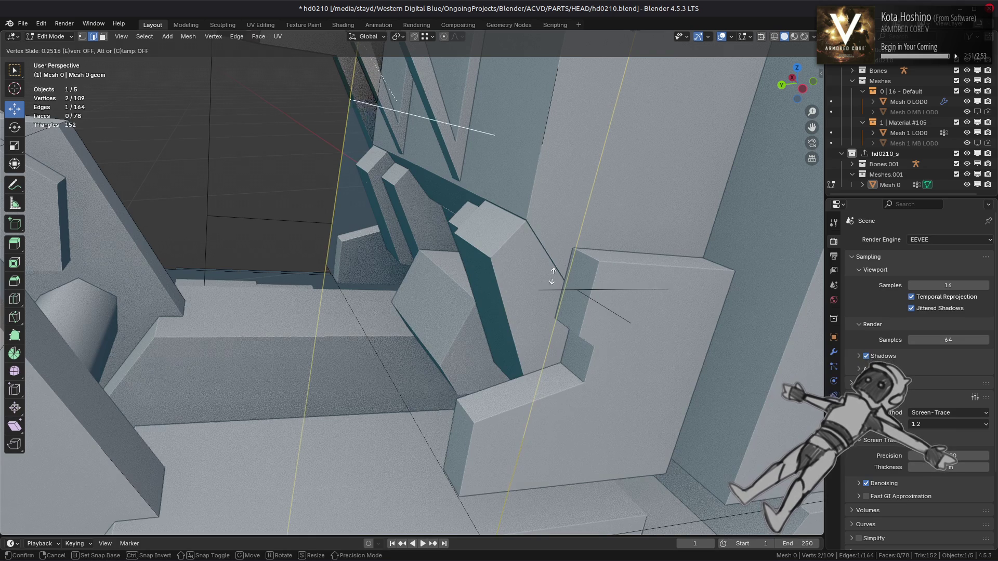
{"action": "left_click", "coordinate": [603, 264]}
{"action": "middle_click_drag", "start_coordinate": [602, 265], "coordinate": [540, 247]}
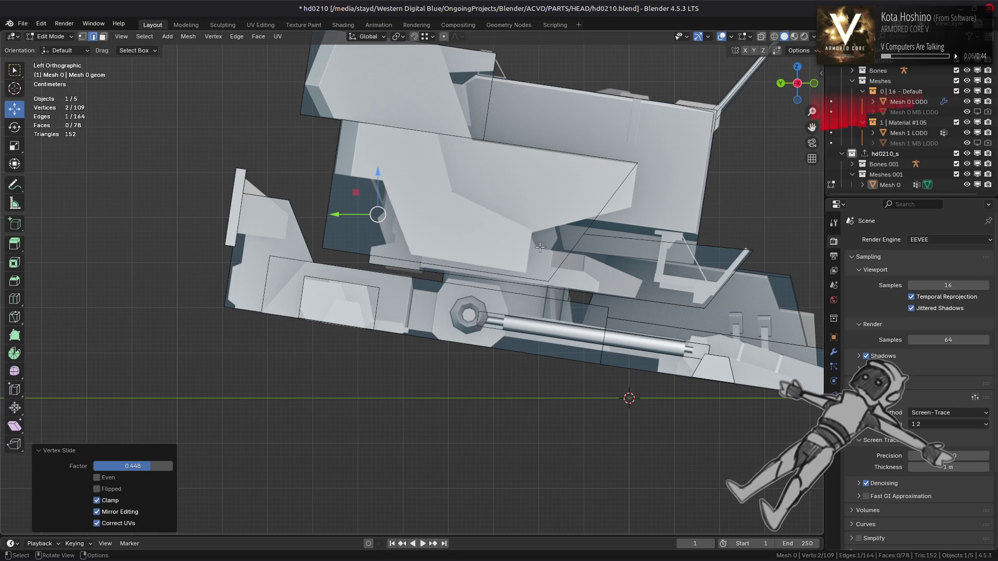
{"action": "mouse_move", "coordinate": [539, 246]}
{"action": "middle_mouse_down"}
{"action": "mouse_move", "coordinate": [436, 263]}
{"action": "mouse_move", "coordinate": [519, 219]}
{"action": "mouse_move", "coordinate": [473, 267]}
{"action": "middle_mouse_up"}
- In face select mode, select the face in the middle of the part
{"action": "key", "text": "3"}
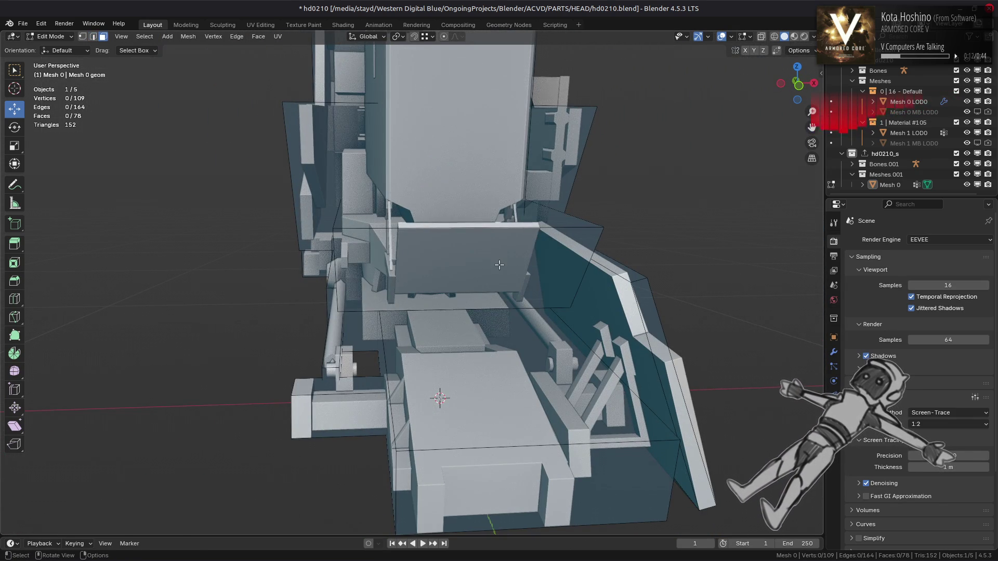
{"action": "left_click", "coordinate": [499, 265]}
{"action": "mouse_move", "coordinate": [849, 552]}
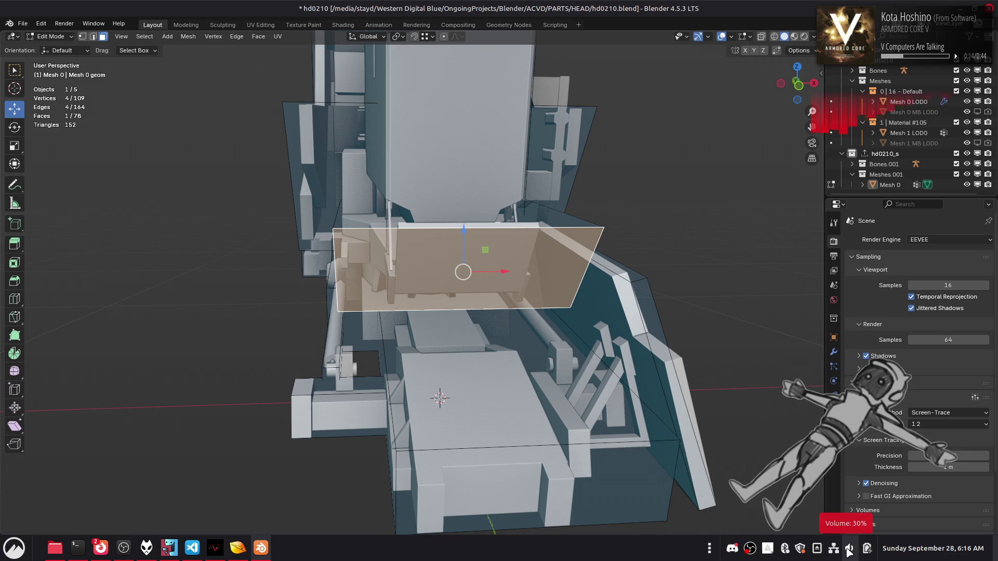
{"action": "scroll", "coordinate": [848, 549], "scroll_direction": "down", "scroll_amount": 1}
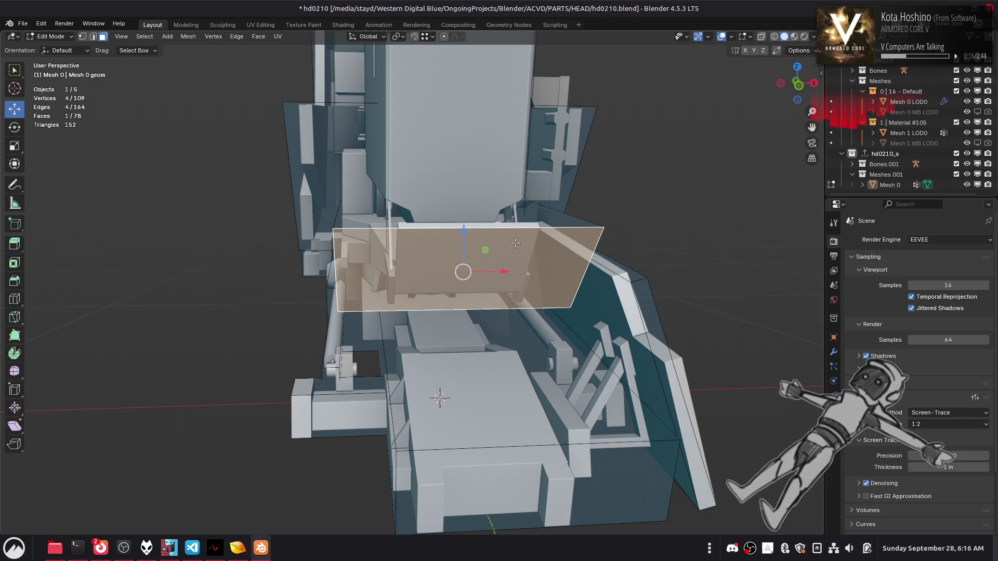
- From the front view, scale the selected face to 0.6 along the X axis
{"action": "key", "text": "KP_1"}
{"action": "key", "text": "s"}
{"action": "key", "text": "x"}
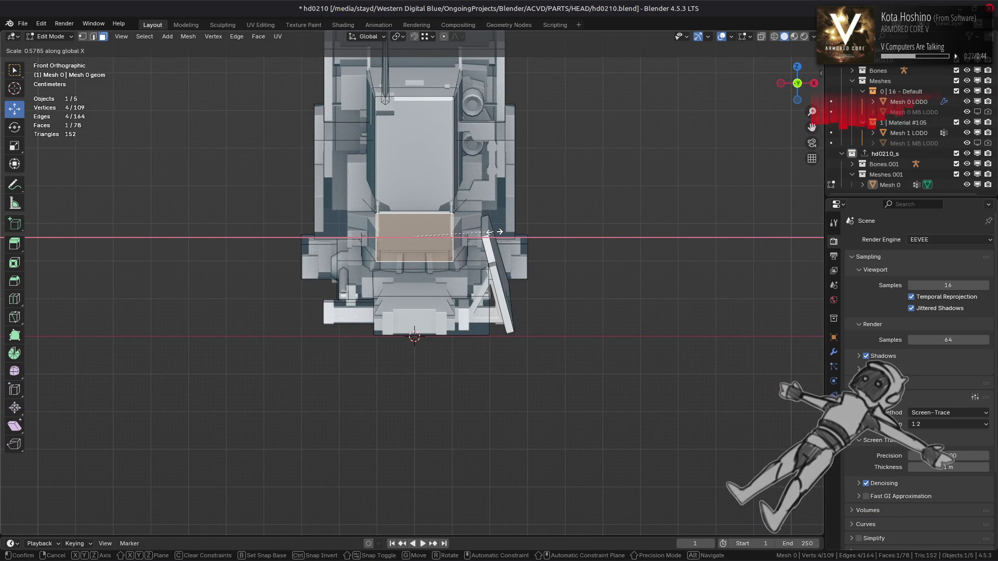
{"action": "type", "text": "5"}
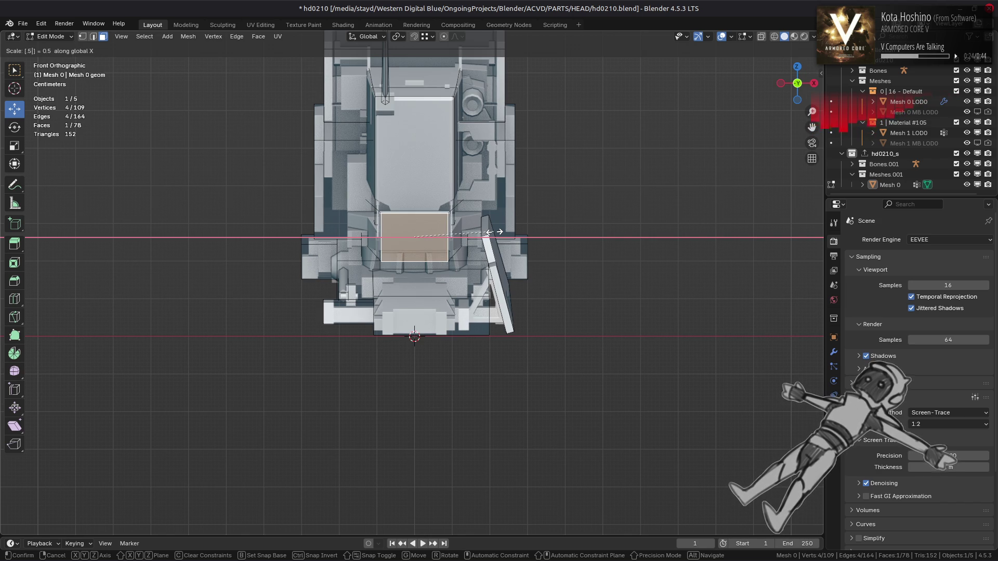
{"action": "key", "text": "BackSpace"}
{"action": "type", "text": "6"}
{"action": "key", "text": "Return"}
- Check the narrowed face from other angles and select an edge on the part
{"action": "mouse_move", "coordinate": [494, 232]}
{"action": "middle_mouse_down"}
{"action": "mouse_move", "coordinate": [501, 247]}
{"action": "mouse_move", "coordinate": [540, 261]}
{"action": "mouse_move", "coordinate": [518, 238]}
{"action": "middle_mouse_up"}
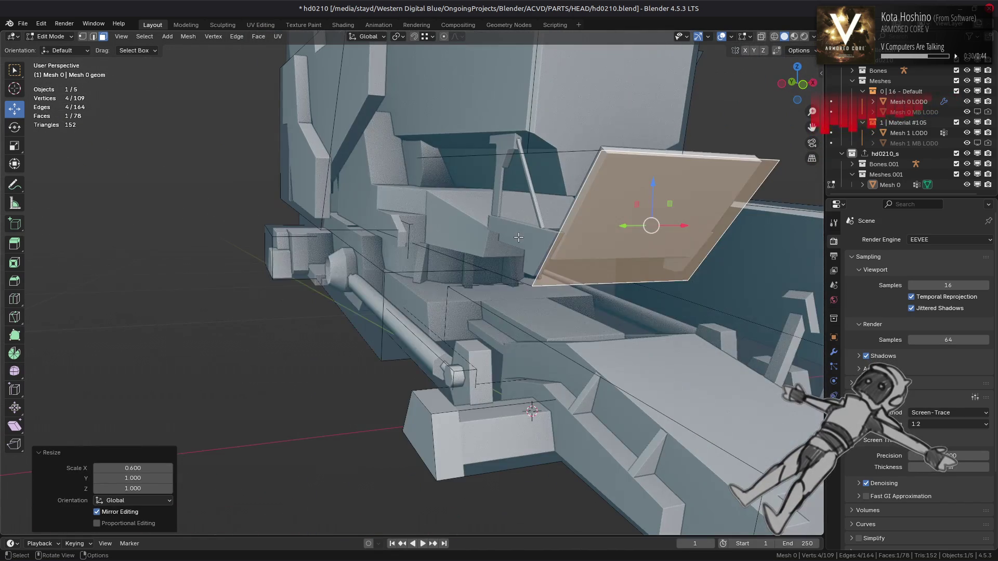
{"action": "key", "text": "XF86AudioLowerVolume"}
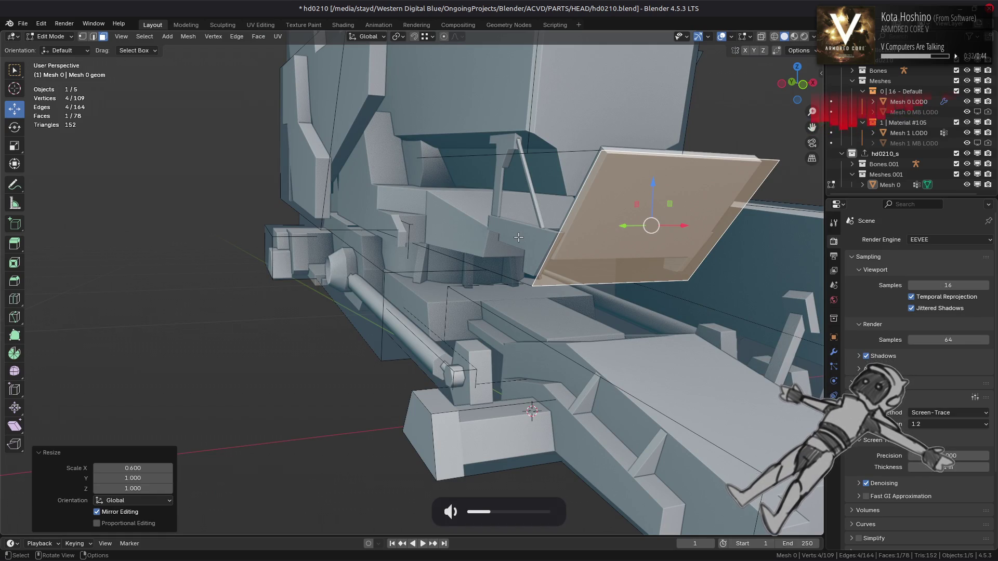
{"action": "mouse_move", "coordinate": [522, 235]}
{"action": "middle_mouse_down"}
{"action": "mouse_move", "coordinate": [552, 264]}
{"action": "mouse_move", "coordinate": [478, 275]}
{"action": "middle_mouse_up"}
{"action": "key", "text": "2"}
{"action": "left_click", "coordinate": [449, 281]}
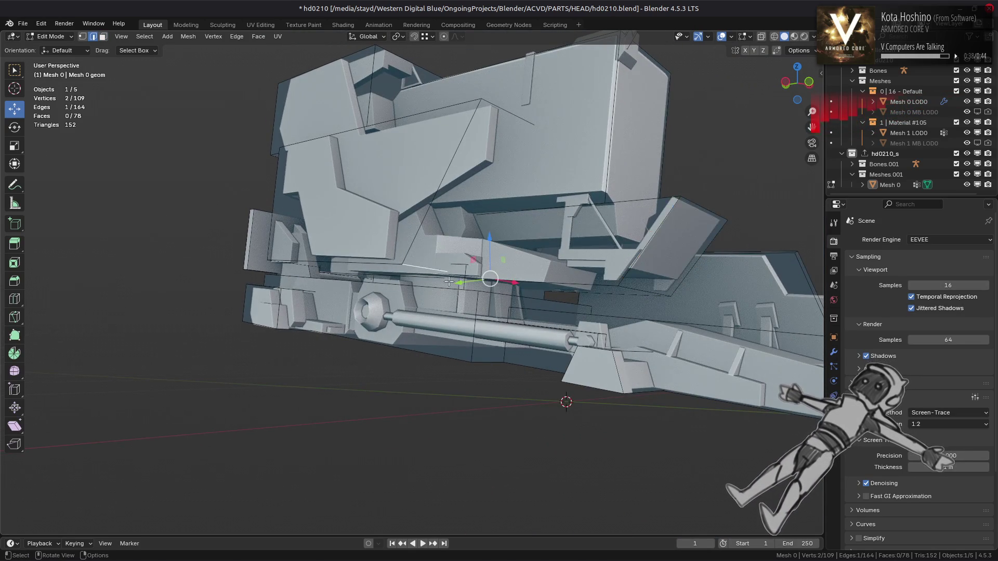
- From the left side view, slide the selected edge's vertices along their edges twice
{"action": "key", "text": "ctrl+KP_3"}
{"action": "key", "text": "shift+v"}
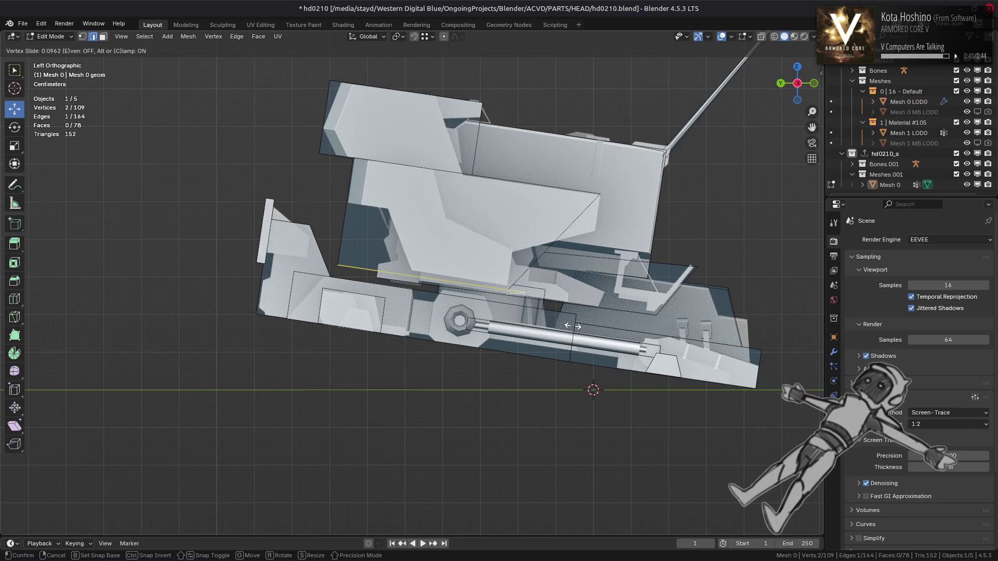
{"action": "left_click", "coordinate": [572, 326]}
{"action": "middle_click_drag", "start_coordinate": [529, 314], "coordinate": [468, 283]}
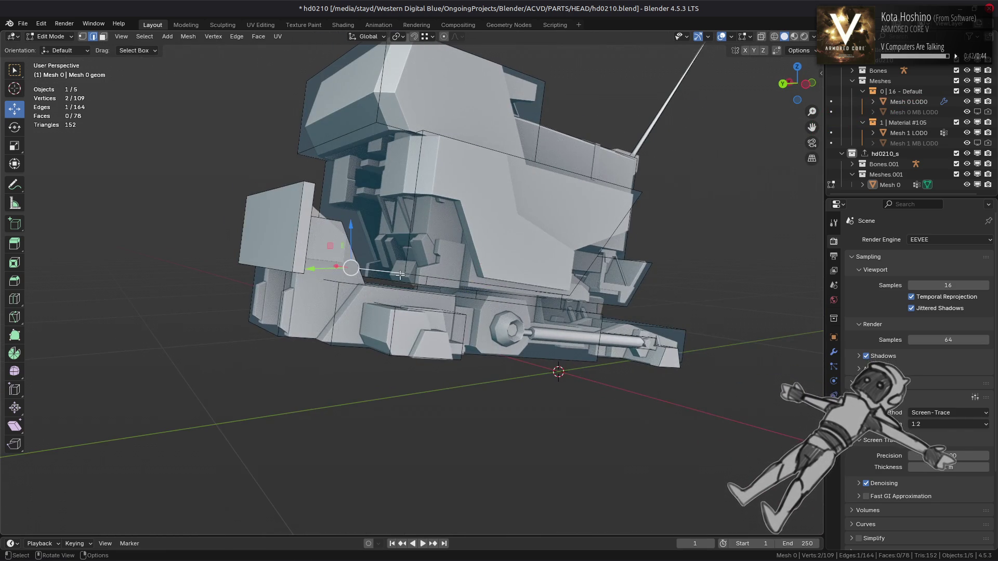
{"action": "key", "text": "ctrl+KP_3"}
{"action": "key", "text": "shift+v"}
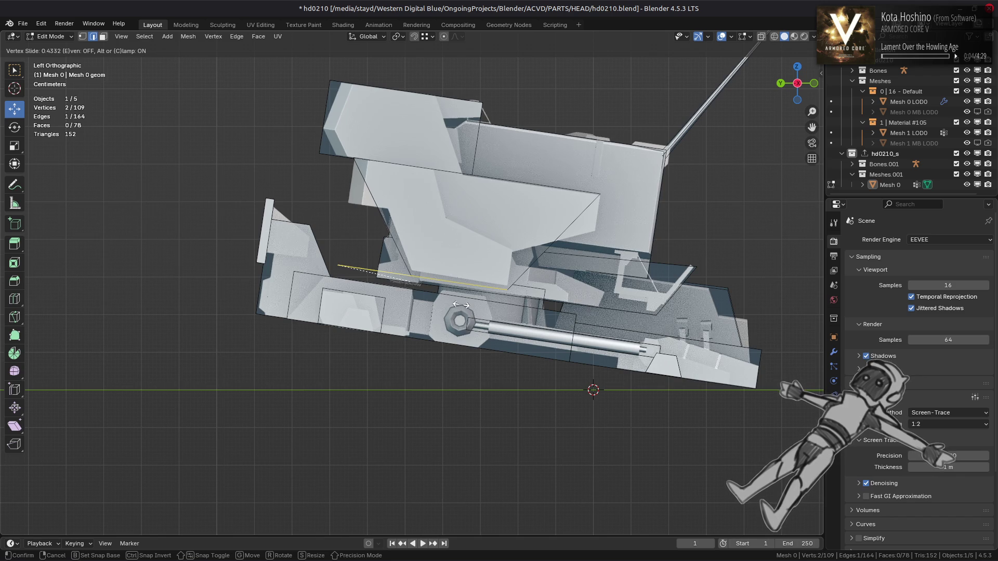
{"action": "left_click", "coordinate": [460, 305]}
- Subdivide the linked face region, raising the mesh to 113 vertices
{"action": "key", "text": "ctrl+l"}
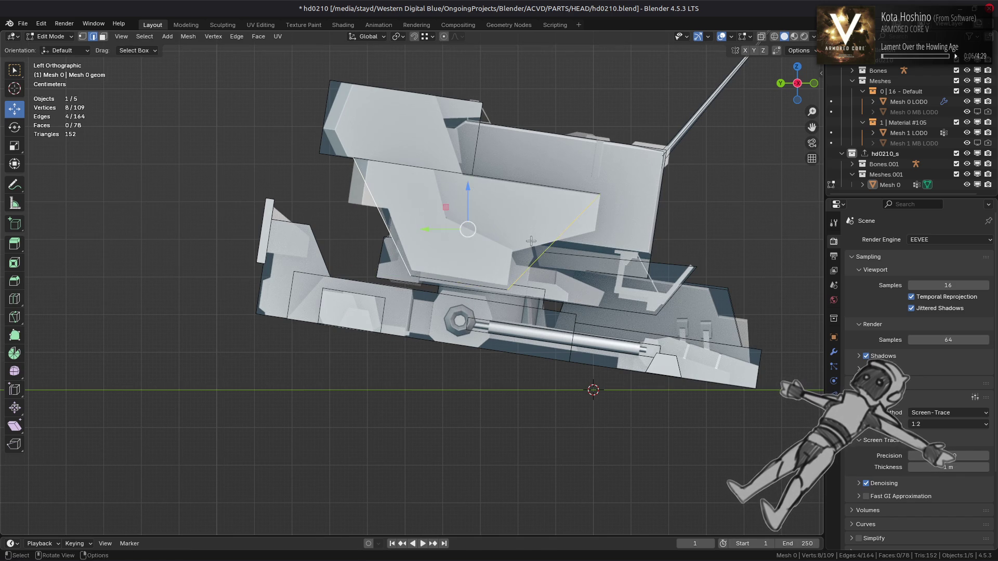
{"action": "right_click", "coordinate": [510, 245]}
{"action": "left_click", "coordinate": [509, 244]}
{"action": "key", "text": "alt+a"}
{"action": "mouse_move", "coordinate": [513, 246]}
{"action": "middle_mouse_down"}
{"action": "mouse_move", "coordinate": [452, 216]}
{"action": "mouse_move", "coordinate": [484, 231]}
{"action": "middle_mouse_up"}
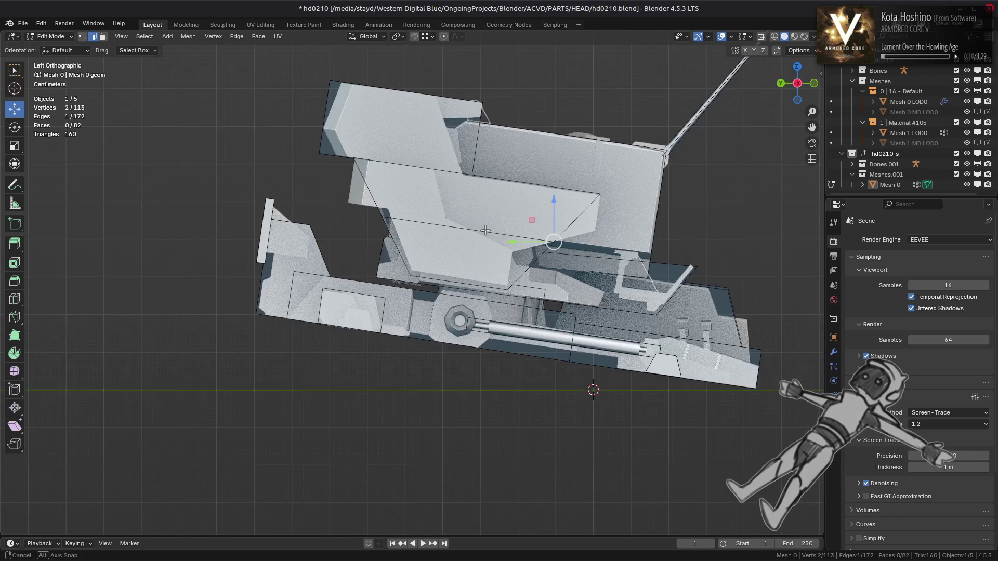
- Slide the new vertices, letting one slide go past the edge ends
{"action": "key", "text": "shift+v"}
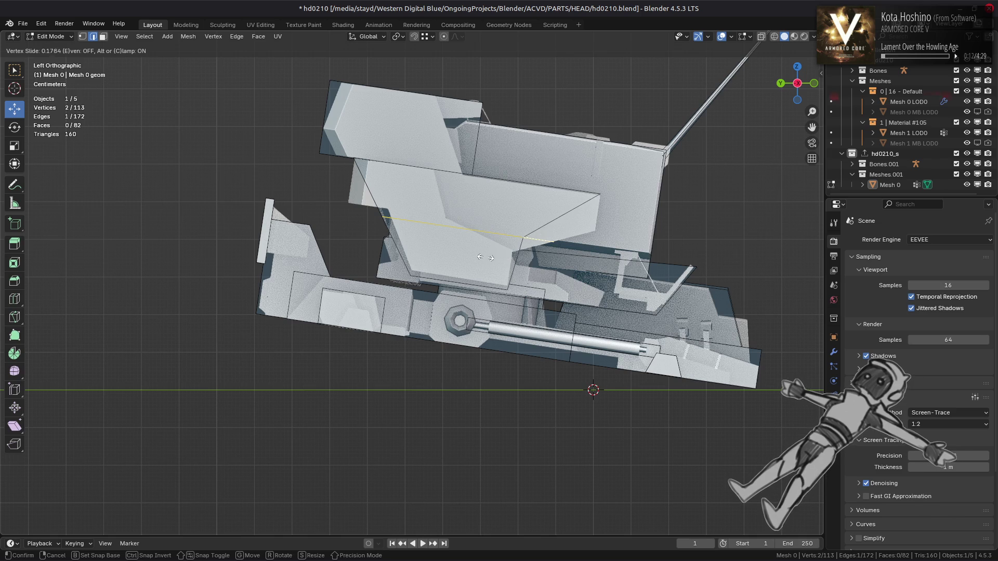
{"action": "left_click", "coordinate": [479, 256]}
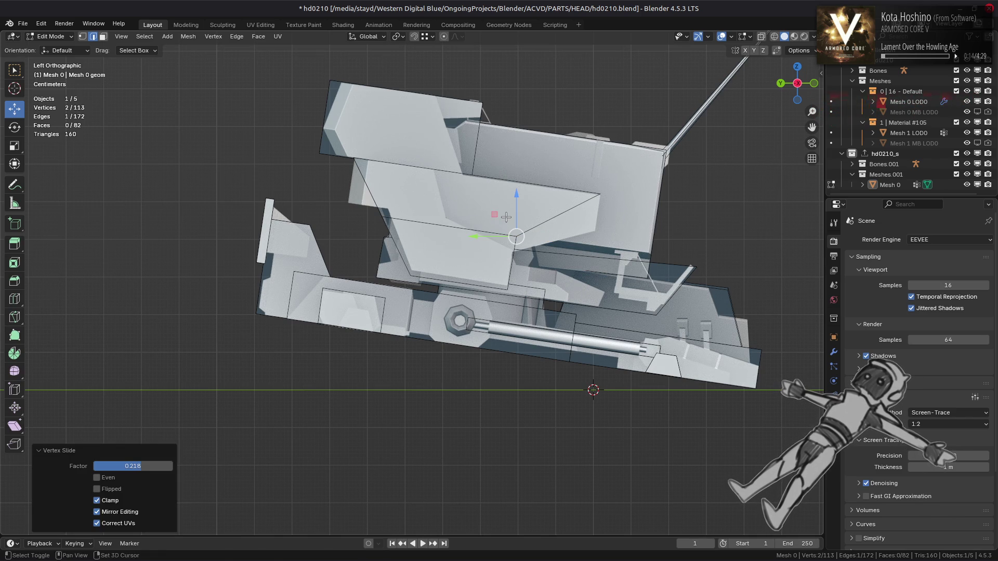
{"action": "key", "text": "shift+v"}
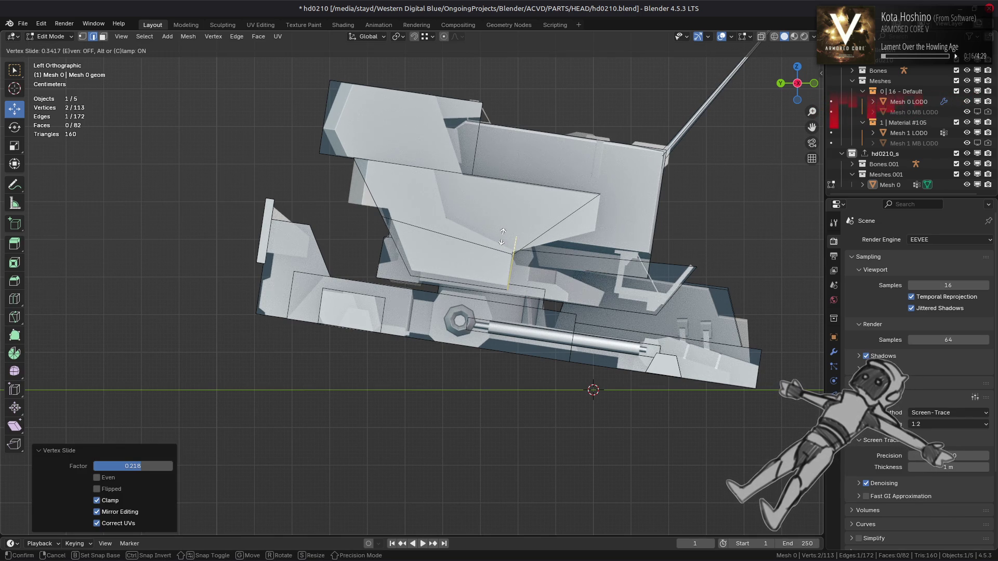
{"action": "key", "text": "c"}
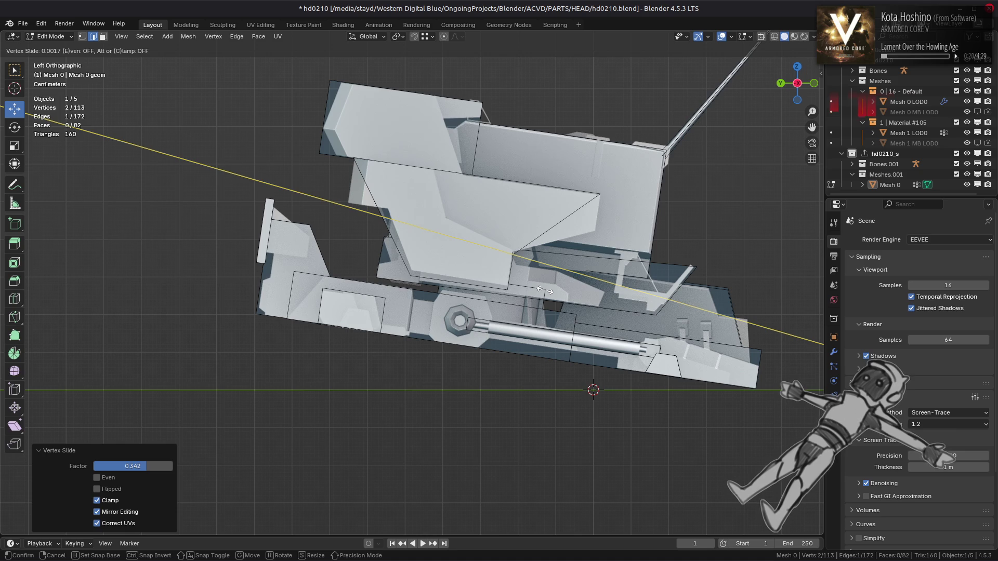
{"action": "left_click", "coordinate": [544, 290]}
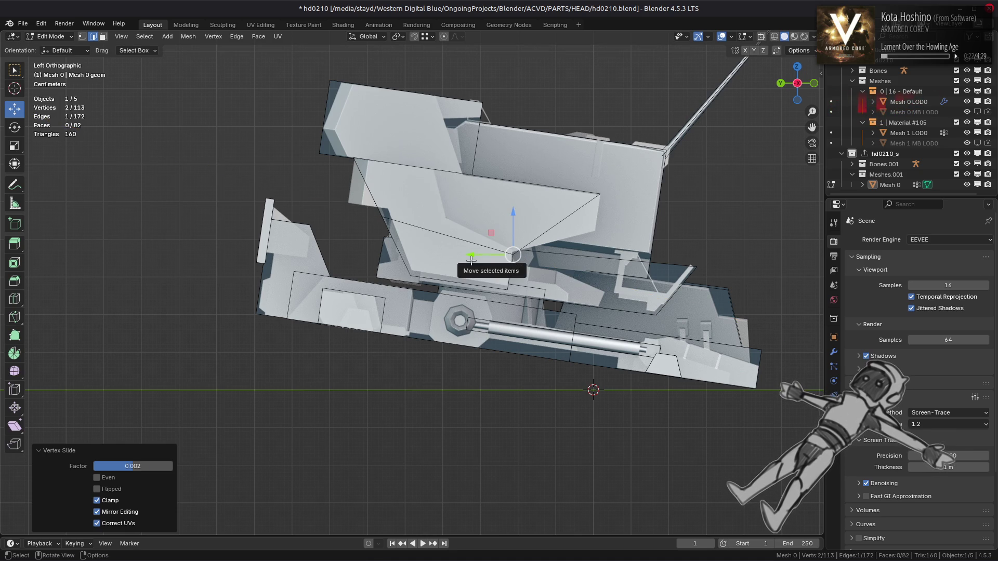
- Slide several more vertices along their edges to refine the subdivided region
{"action": "key", "text": "shift+v"}
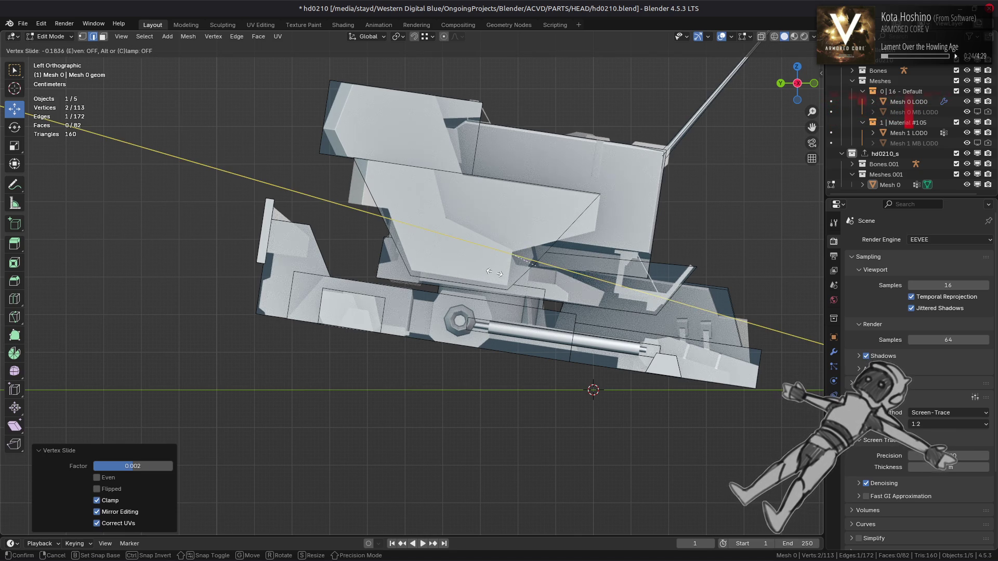
{"action": "left_click", "coordinate": [489, 272]}
{"action": "key", "text": "shift+v"}
{"action": "left_click", "coordinate": [539, 273]}
{"action": "key", "text": "shift+v"}
{"action": "left_click", "coordinate": [545, 239]}
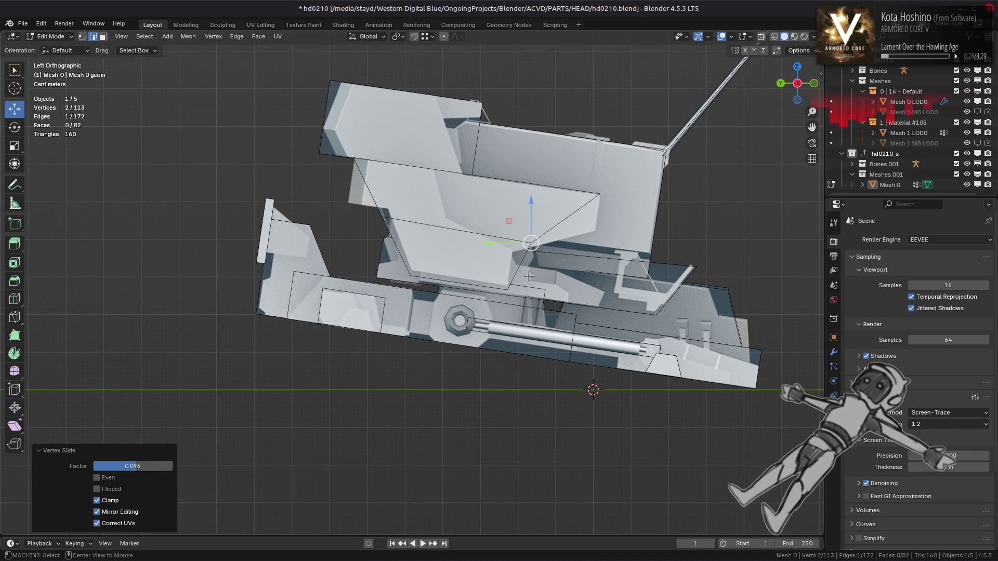
{"action": "key", "text": "shift+v"}
{"action": "left_click", "coordinate": [546, 240]}
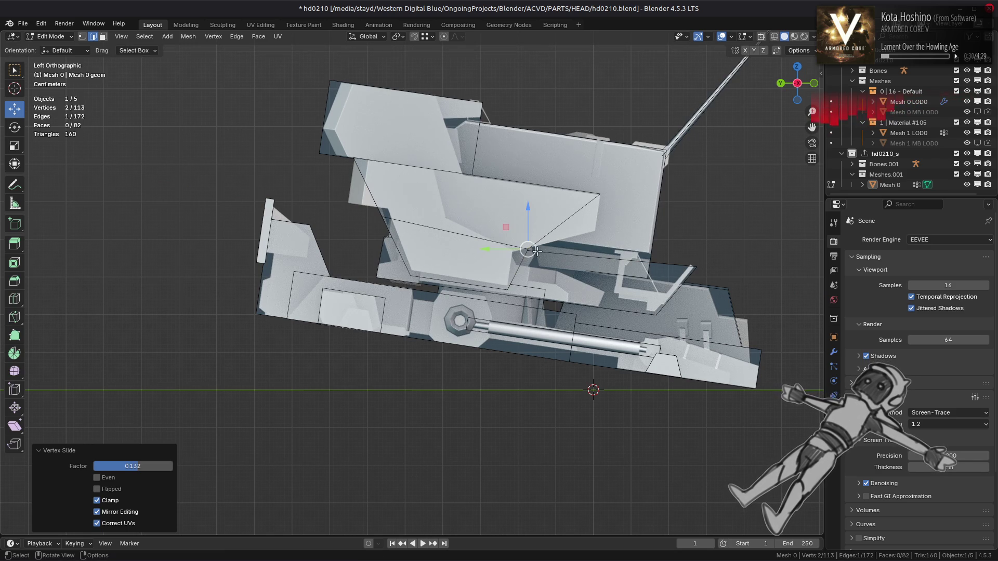
- Slide two more vertices to factor -0.167 from the left side view, then deselect all
{"action": "middle_click_drag", "start_coordinate": [394, 244], "coordinate": [421, 249]}
{"action": "middle_click_drag", "start_coordinate": [413, 214], "coordinate": [455, 239], "text": "alt"}
{"action": "key", "text": "shift+v"}
{"action": "left_click", "coordinate": [456, 238]}
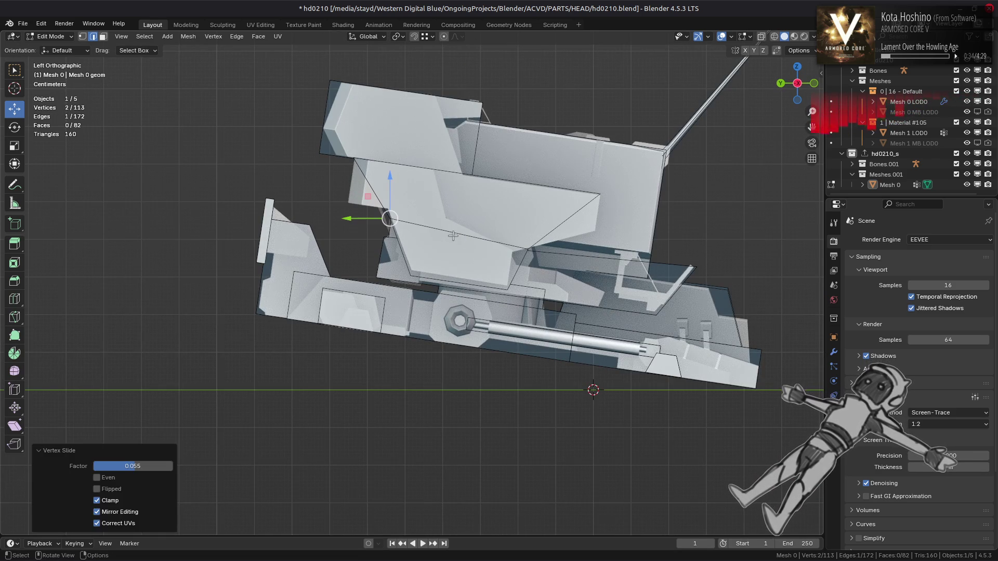
{"action": "key", "text": "shift+v"}
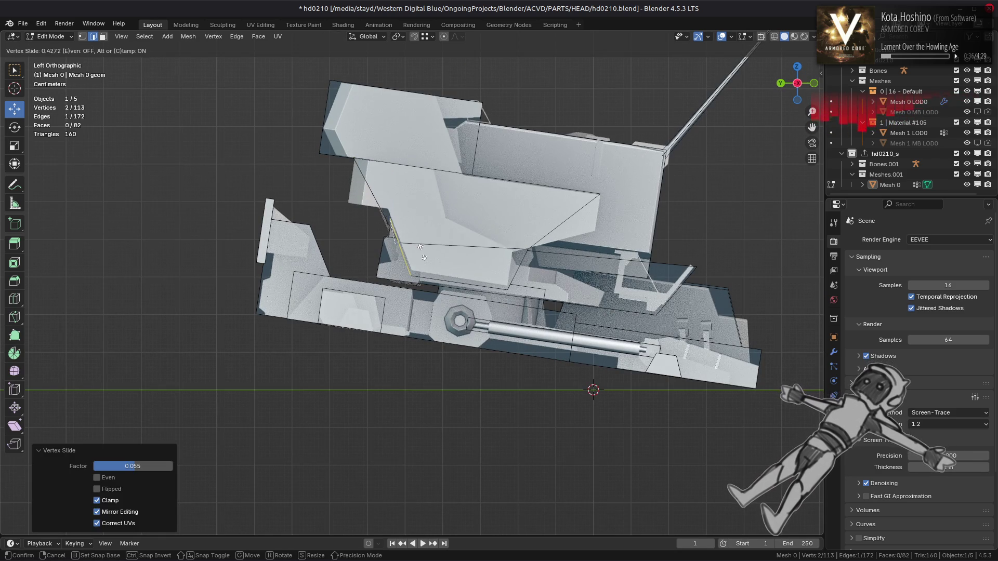
{"action": "left_click", "coordinate": [414, 215]}
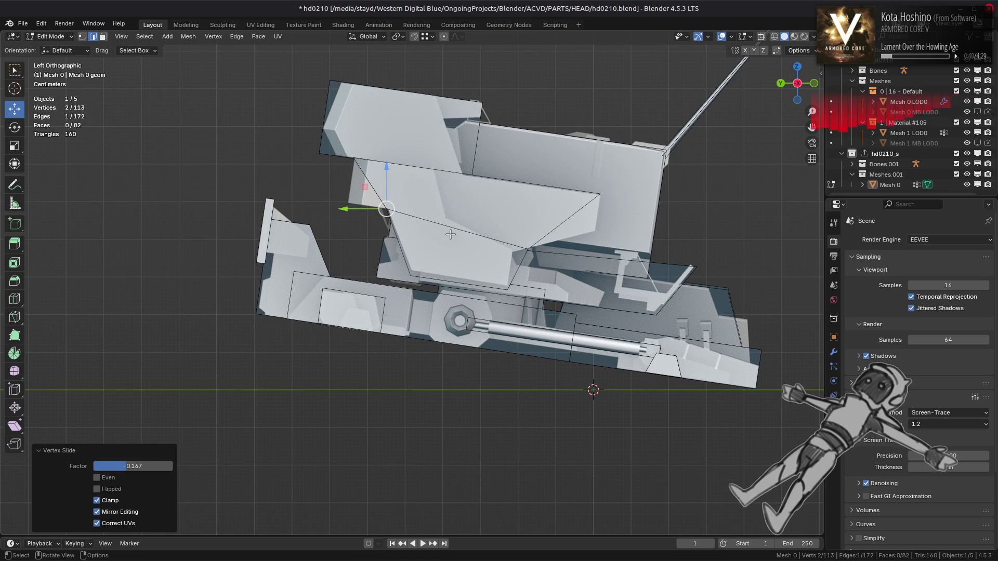
{"action": "key", "text": "alt+a"}
{"action": "middle_click_drag", "start_coordinate": [450, 235], "coordinate": [493, 227]}
{"action": "key", "text": "ctrl+e"}
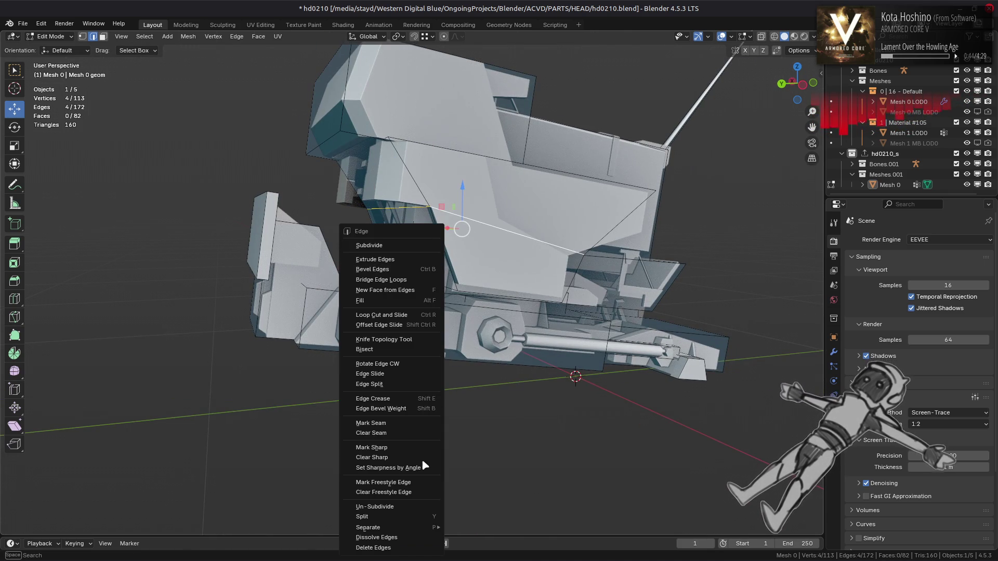
- Dissolve four edges from an edge loop, leaving Mesh 0 with 79 faces
{"action": "left_click", "coordinate": [411, 540]}
{"action": "mouse_move", "coordinate": [467, 332]}
{"action": "middle_mouse_down"}
{"action": "mouse_move", "coordinate": [534, 335]}
{"action": "mouse_move", "coordinate": [425, 224]}
{"action": "middle_mouse_up"}
{"action": "key", "text": "ctrl+z"}
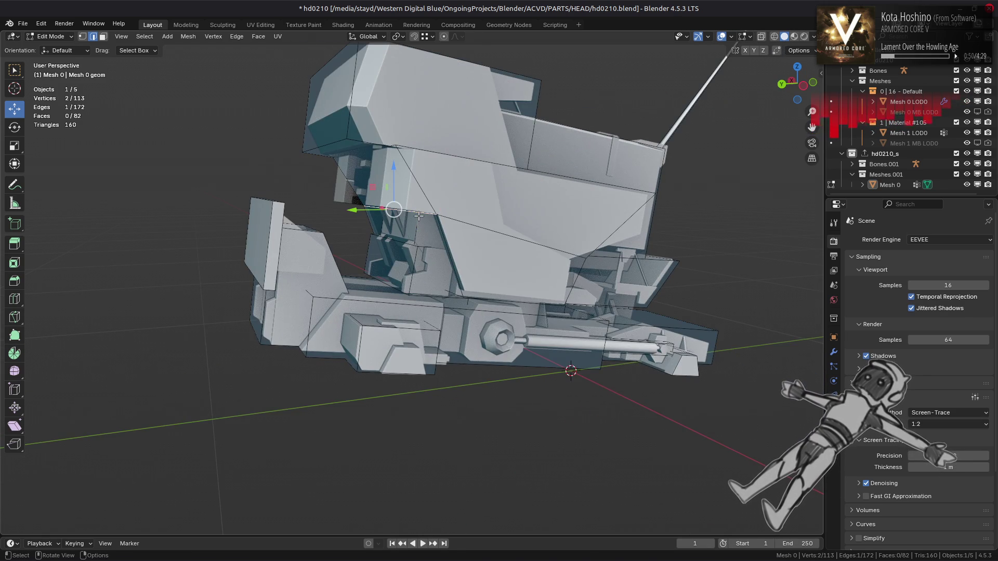
{"action": "key", "text": "ctrl+e"}
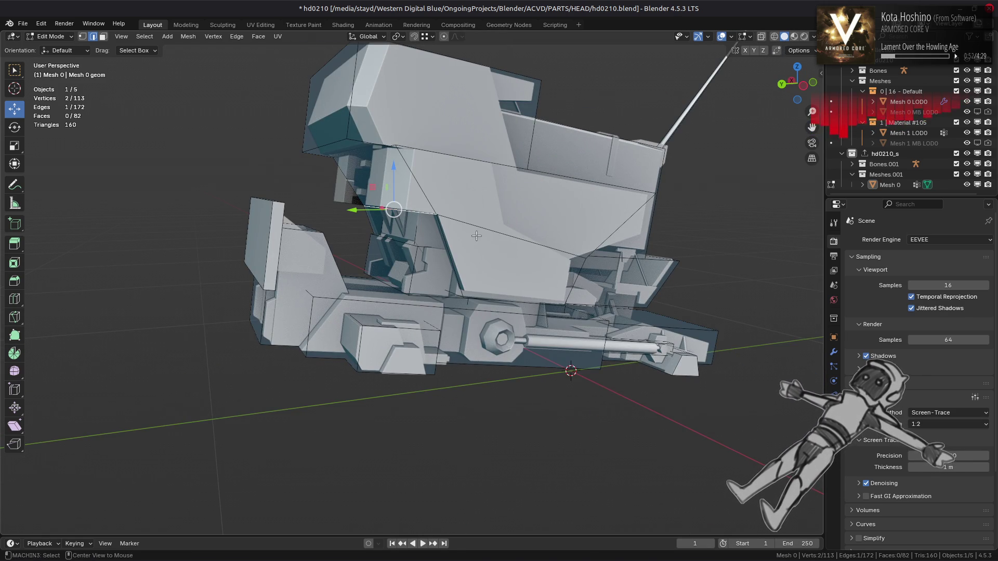
{"action": "double_click", "coordinate": [541, 251]}
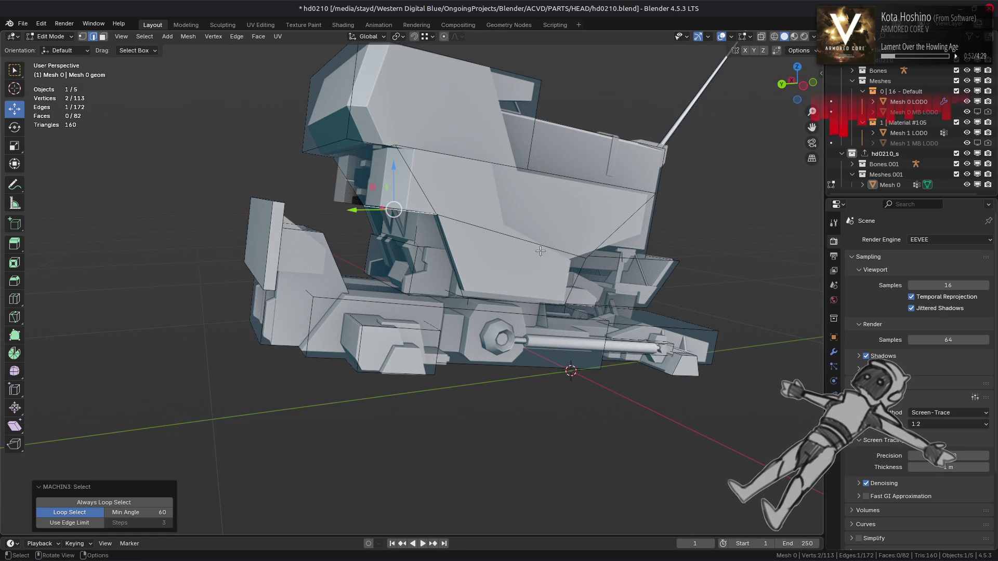
{"action": "left_click", "coordinate": [530, 242], "text": "shift"}
{"action": "middle_click_drag", "start_coordinate": [530, 242], "coordinate": [476, 244]}
{"action": "key", "text": "ctrl+e"}
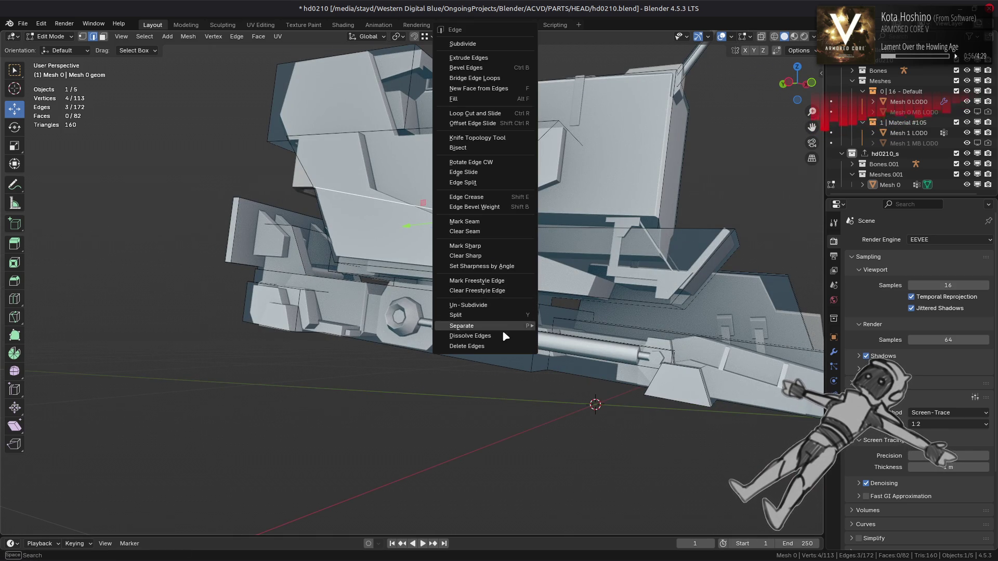
{"action": "left_click", "coordinate": [516, 326]}
{"action": "mouse_move", "coordinate": [516, 320]}
{"action": "middle_mouse_down"}
{"action": "mouse_move", "coordinate": [547, 329]}
{"action": "mouse_move", "coordinate": [537, 298]}
{"action": "mouse_move", "coordinate": [472, 333]}
{"action": "mouse_move", "coordinate": [537, 233]}
{"action": "mouse_move", "coordinate": [573, 303]}
{"action": "mouse_move", "coordinate": [601, 301]}
{"action": "mouse_move", "coordinate": [601, 279]}
{"action": "mouse_move", "coordinate": [493, 288]}
{"action": "middle_mouse_up"}
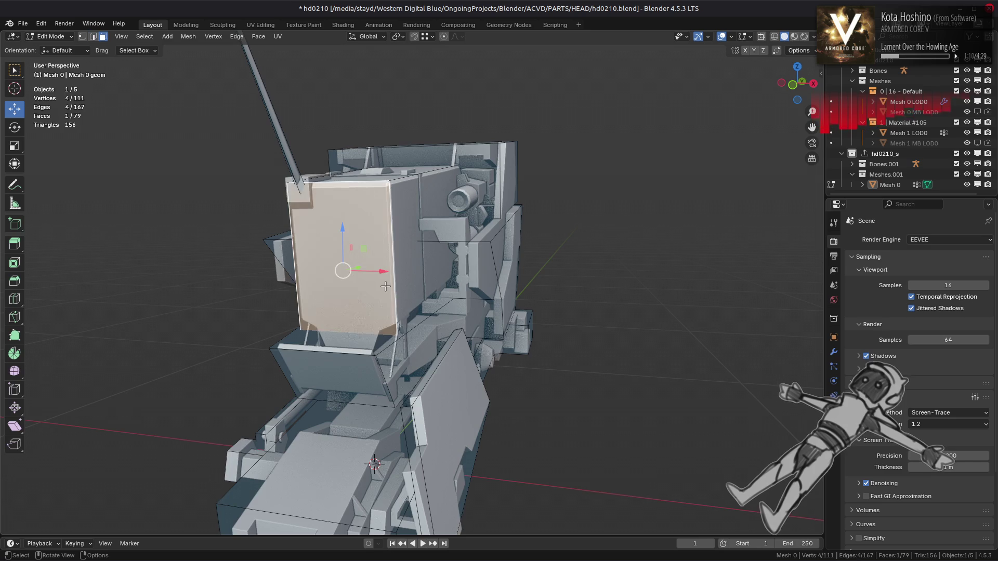
- Check the linked mesh part, deselect it, and turn on the Retopology overlay
{"action": "mouse_move", "coordinate": [411, 304]}
{"action": "middle_mouse_down"}
{"action": "mouse_move", "coordinate": [474, 274]}
{"action": "mouse_move", "coordinate": [480, 283]}
{"action": "middle_mouse_up"}
{"action": "key", "text": "ctrl+l"}
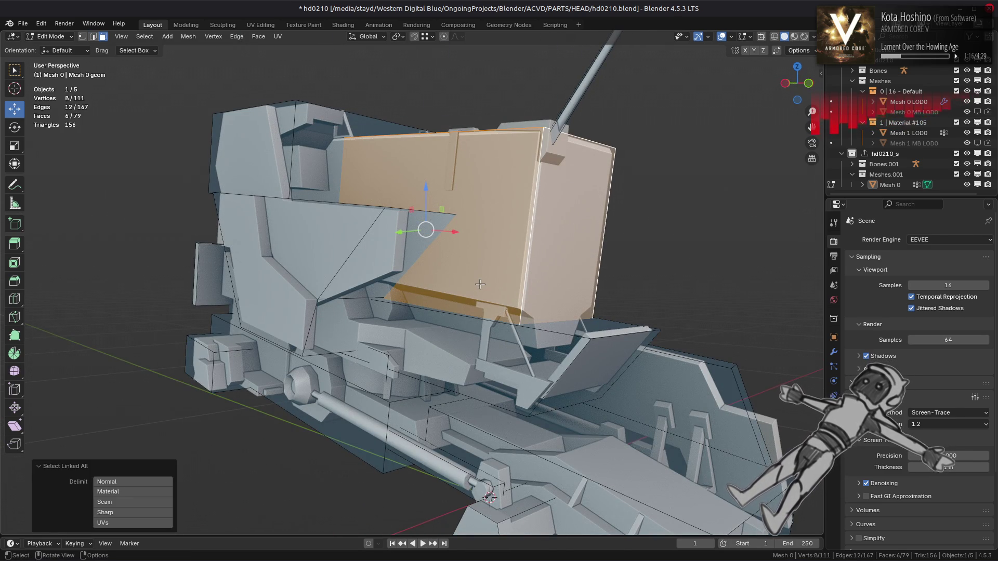
{"action": "mouse_move", "coordinate": [570, 281]}
{"action": "middle_mouse_down"}
{"action": "mouse_move", "coordinate": [430, 339]}
{"action": "mouse_move", "coordinate": [494, 290]}
{"action": "middle_mouse_up"}
{"action": "key", "text": "alt+a"}
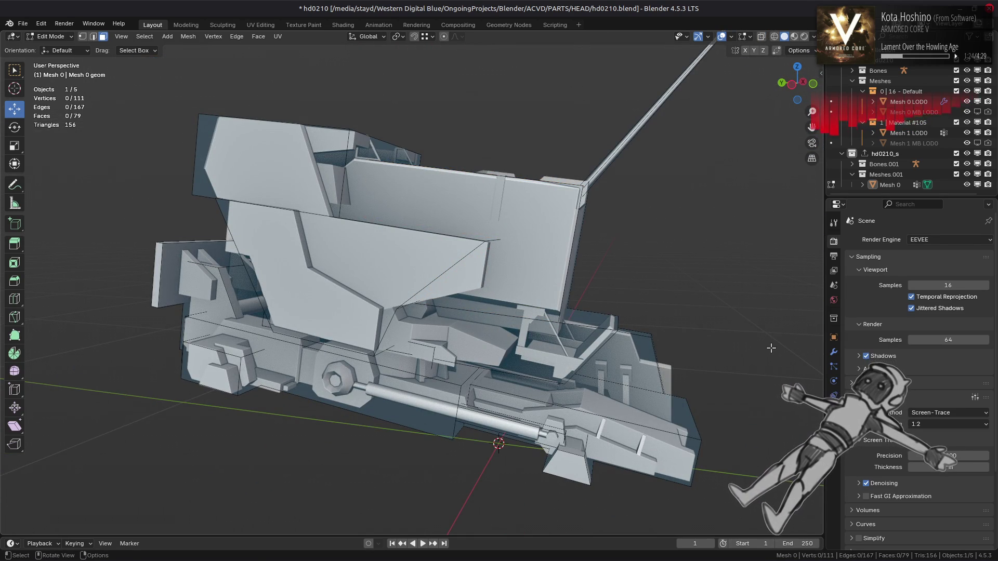
{"action": "left_click", "coordinate": [748, 38]}
{"action": "left_click", "coordinate": [687, 127]}
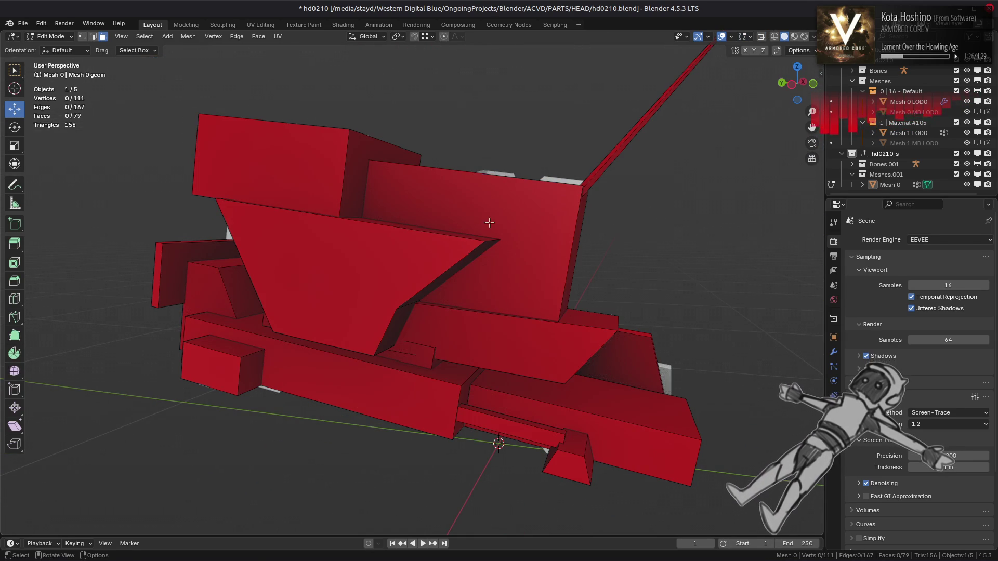
- Turn off the Retopology overlay and inspect linked face regions with Ctrl+L
{"action": "left_click", "coordinate": [731, 36]}
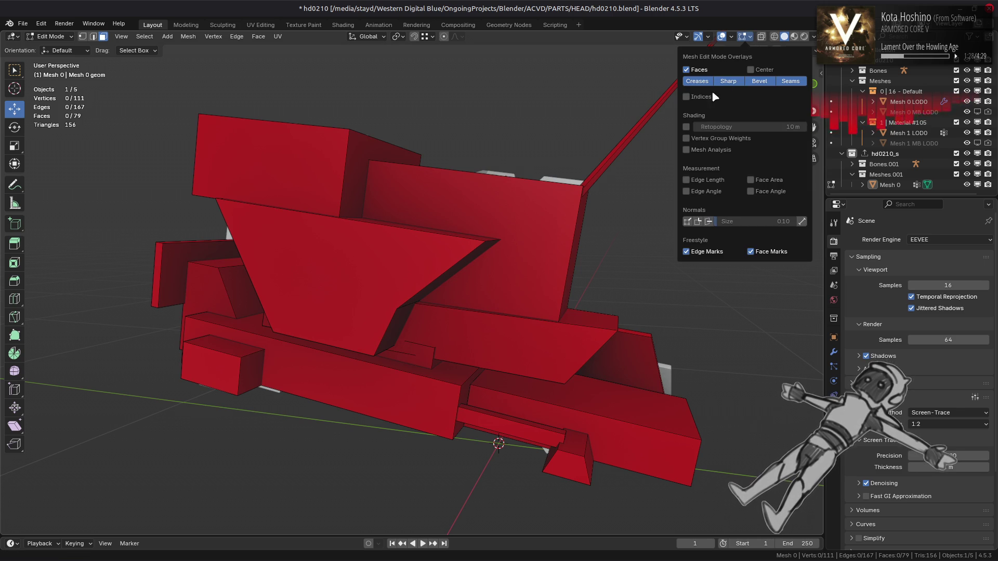
{"action": "left_click", "coordinate": [686, 127]}
{"action": "mouse_move", "coordinate": [577, 261]}
{"action": "middle_mouse_down"}
{"action": "mouse_move", "coordinate": [490, 225]}
{"action": "mouse_move", "coordinate": [595, 222]}
{"action": "mouse_move", "coordinate": [426, 405]}
{"action": "mouse_move", "coordinate": [410, 312]}
{"action": "mouse_move", "coordinate": [557, 228]}
{"action": "mouse_move", "coordinate": [363, 246]}
{"action": "mouse_move", "coordinate": [501, 221]}
{"action": "mouse_move", "coordinate": [425, 252]}
{"action": "mouse_move", "coordinate": [542, 315]}
{"action": "mouse_move", "coordinate": [628, 281]}
{"action": "mouse_move", "coordinate": [397, 264]}
{"action": "mouse_move", "coordinate": [479, 256]}
{"action": "mouse_move", "coordinate": [559, 227]}
{"action": "mouse_move", "coordinate": [536, 241]}
{"action": "mouse_move", "coordinate": [345, 240]}
{"action": "mouse_move", "coordinate": [630, 293]}
{"action": "mouse_move", "coordinate": [654, 283]}
{"action": "mouse_move", "coordinate": [636, 285]}
{"action": "mouse_move", "coordinate": [638, 274]}
{"action": "mouse_move", "coordinate": [718, 276]}
{"action": "middle_mouse_up"}
{"action": "key", "text": "a"}
{"action": "left_click", "coordinate": [431, 250]}
{"action": "key", "text": "ctrl+l"}
{"action": "left_click", "coordinate": [553, 229]}
{"action": "key", "text": "ctrl+l"}
- Inspect the head mesh's faces from several angles, then return to Object Mode
{"action": "key", "text": "a"}
{"action": "left_click", "coordinate": [595, 279]}
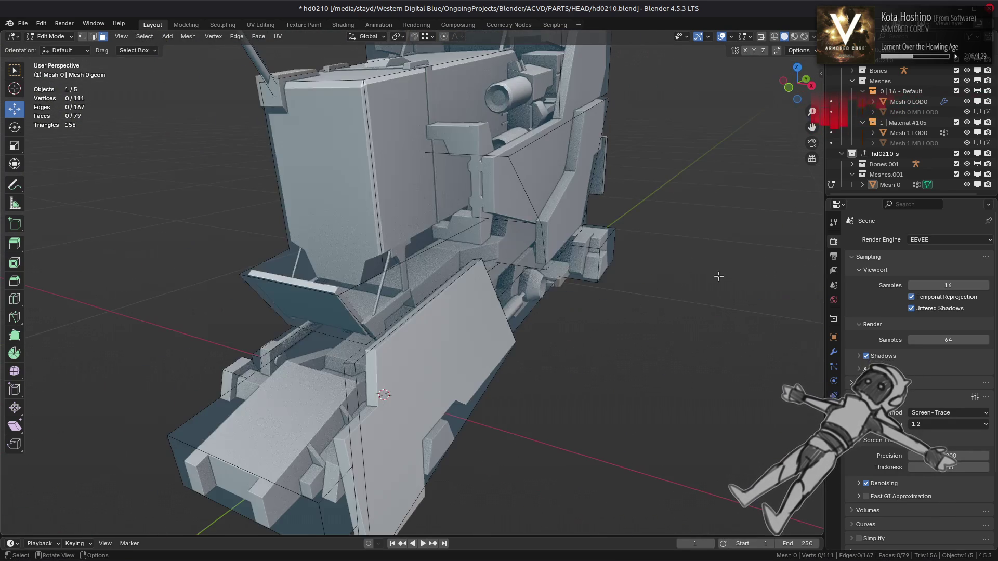
{"action": "key", "text": "a"}
{"action": "mouse_move", "coordinate": [540, 239]}
{"action": "middle_mouse_down"}
{"action": "mouse_move", "coordinate": [562, 228]}
{"action": "mouse_move", "coordinate": [585, 282]}
{"action": "mouse_move", "coordinate": [664, 269]}
{"action": "middle_mouse_up"}
{"action": "left_click", "coordinate": [554, 210]}
{"action": "middle_click_drag", "start_coordinate": [567, 277], "coordinate": [454, 283]}
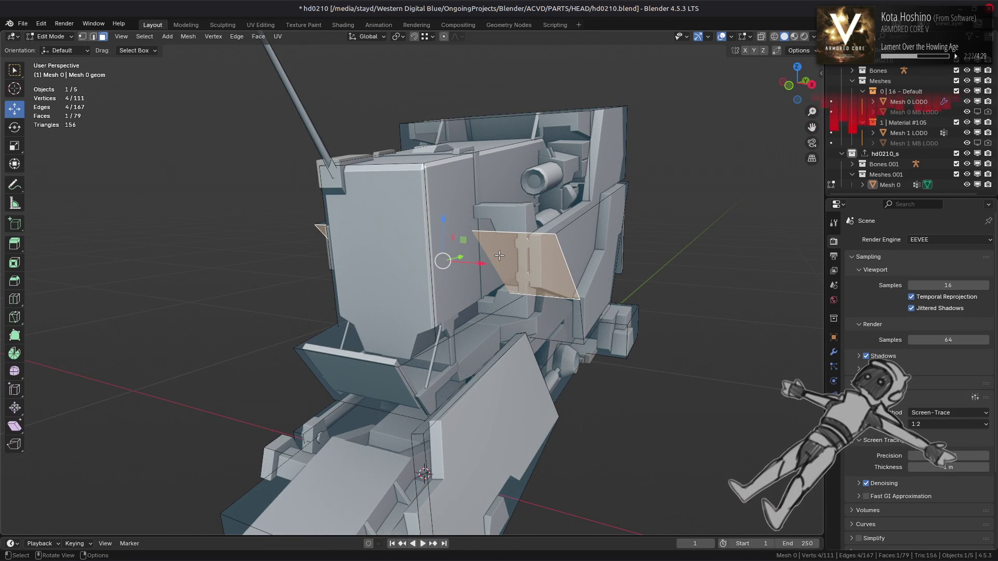
{"action": "middle_click_drag", "start_coordinate": [499, 256], "coordinate": [454, 245]}
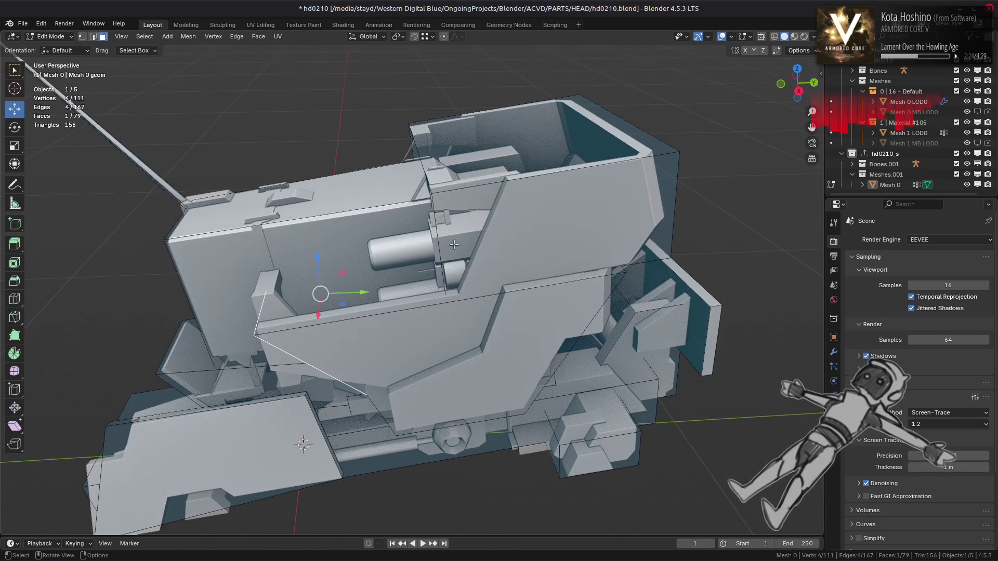
{"action": "middle_click_drag", "start_coordinate": [527, 199], "coordinate": [553, 186]}
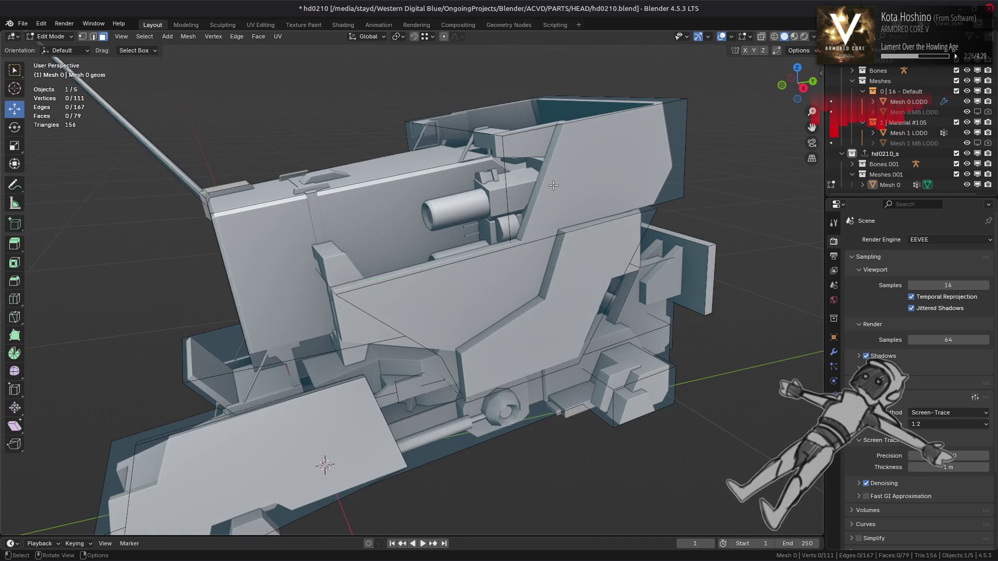
{"action": "key", "text": "Tab"}
{"action": "scroll", "coordinate": [553, 185], "scroll_direction": "down", "scroll_amount": 5}
{"action": "mouse_move", "coordinate": [508, 238]}
{"action": "middle_mouse_down"}
{"action": "mouse_move", "coordinate": [539, 220]}
{"action": "mouse_move", "coordinate": [534, 203]}
{"action": "mouse_move", "coordinate": [623, 203]}
{"action": "mouse_move", "coordinate": [580, 205]}
{"action": "mouse_move", "coordinate": [606, 219]}
{"action": "middle_mouse_up"}
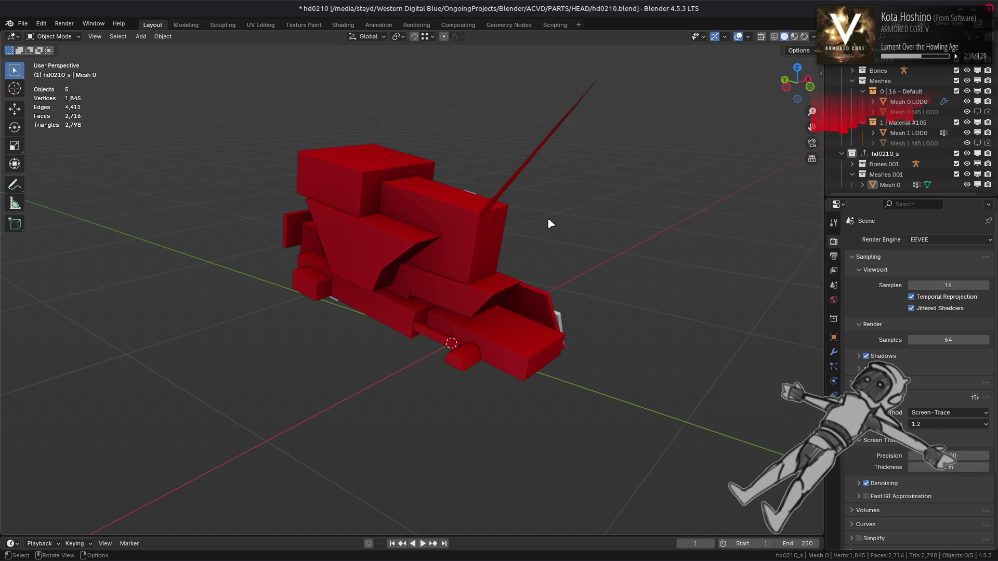
- Triangulate all of Mesh 0's faces, giving 156 faces
{"action": "mouse_move", "coordinate": [548, 219]}
{"action": "middle_mouse_down"}
{"action": "mouse_move", "coordinate": [585, 216]}
{"action": "mouse_move", "coordinate": [375, 269]}
{"action": "mouse_move", "coordinate": [557, 169]}
{"action": "middle_mouse_up"}
{"action": "key", "text": "Tab"}
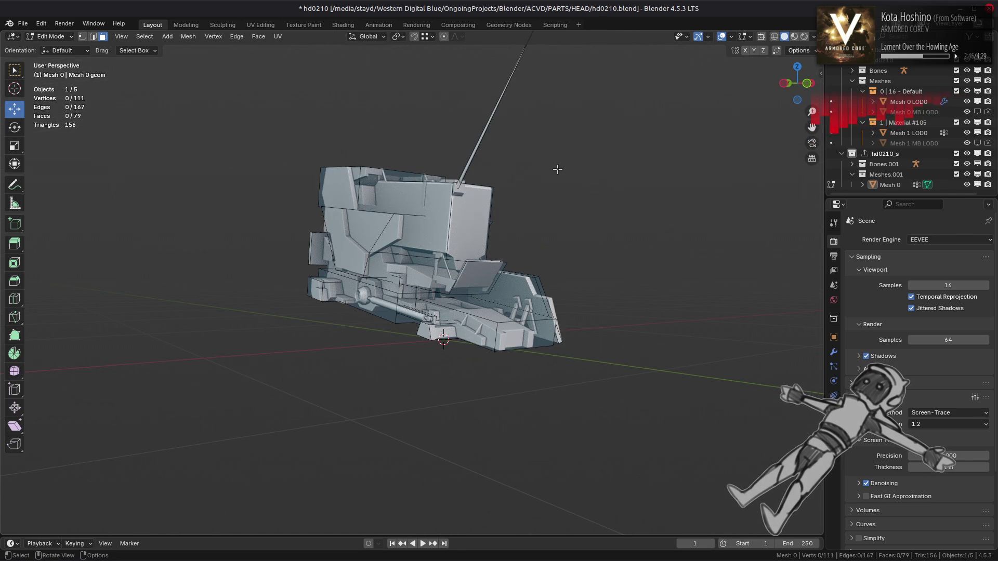
{"action": "key", "text": "Tab"}
{"action": "middle_click_drag", "start_coordinate": [541, 202], "coordinate": [786, 348]}
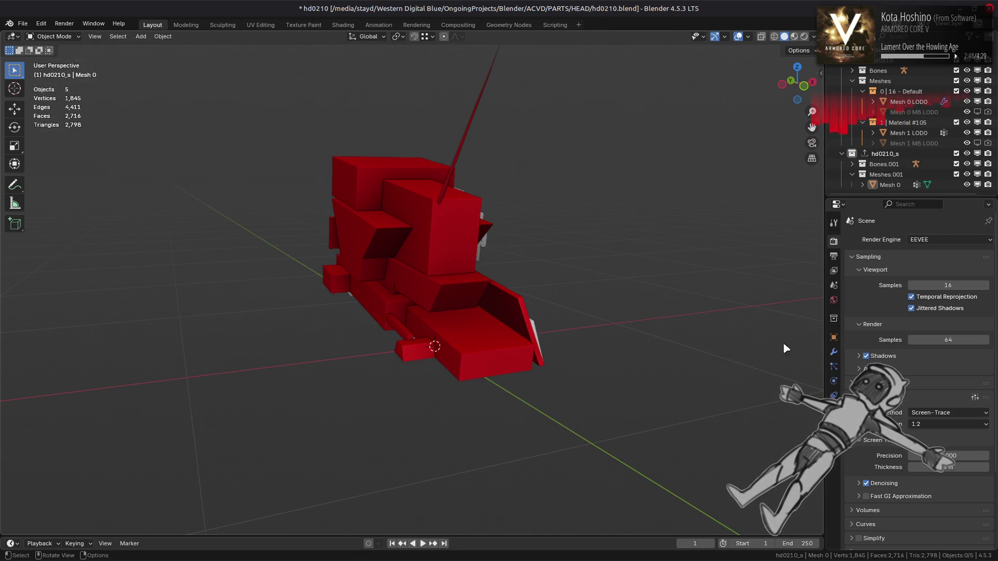
{"action": "key", "text": "Tab"}
{"action": "left_click", "coordinate": [259, 37]}
{"action": "left_click", "coordinate": [294, 105]}
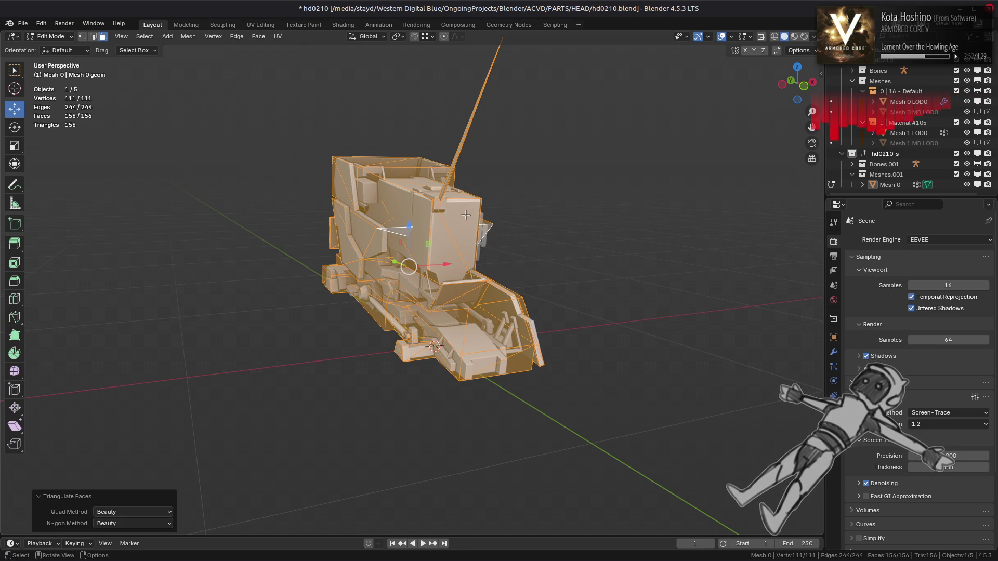
{"action": "key", "text": "Tab"}
- Exclude the hd0210_s collection, switch to Material Preview, and save hd0210.blend
{"action": "scroll", "coordinate": [521, 227], "scroll_direction": "up", "scroll_amount": 1}
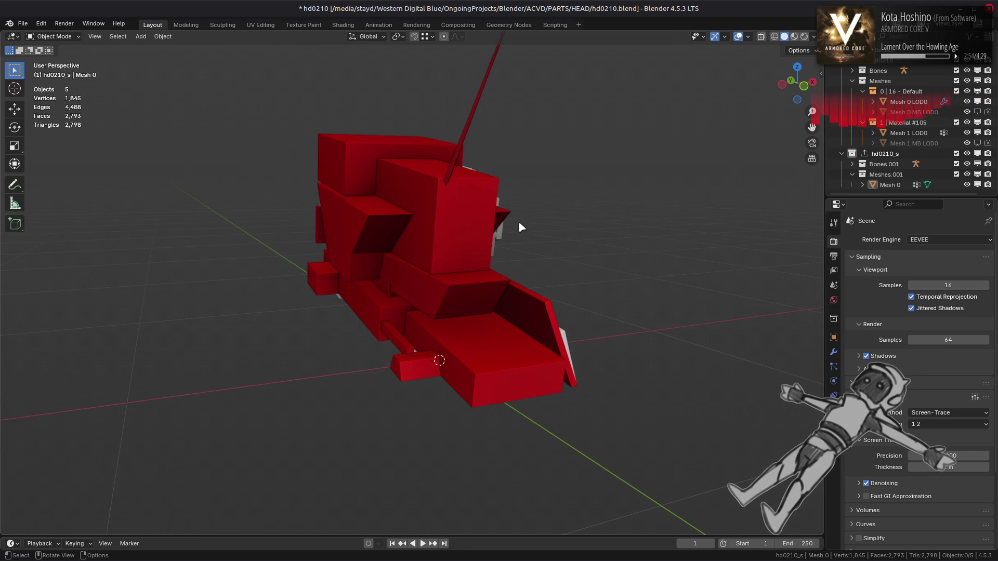
{"action": "left_click", "coordinate": [885, 153]}
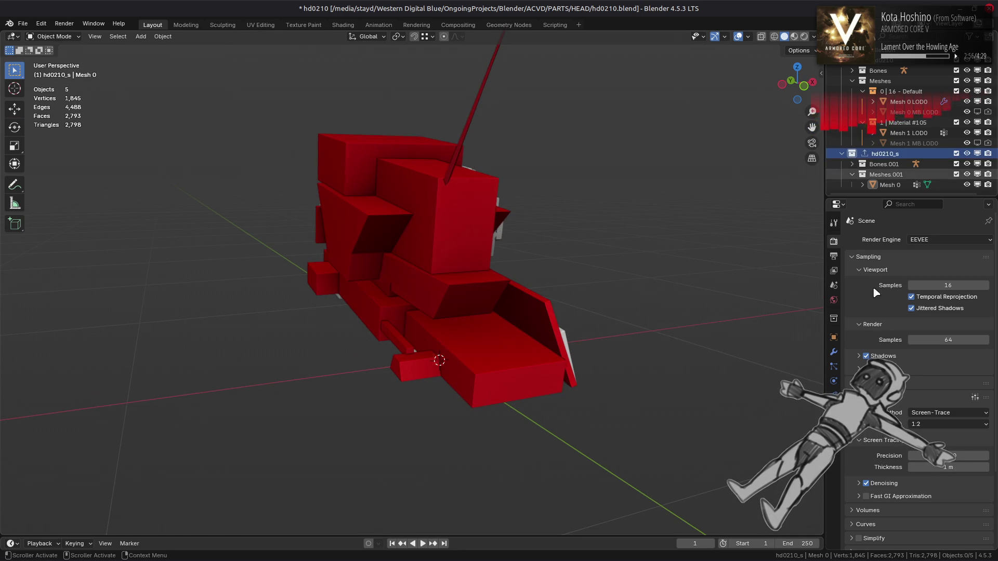
{"action": "left_click", "coordinate": [834, 318]}
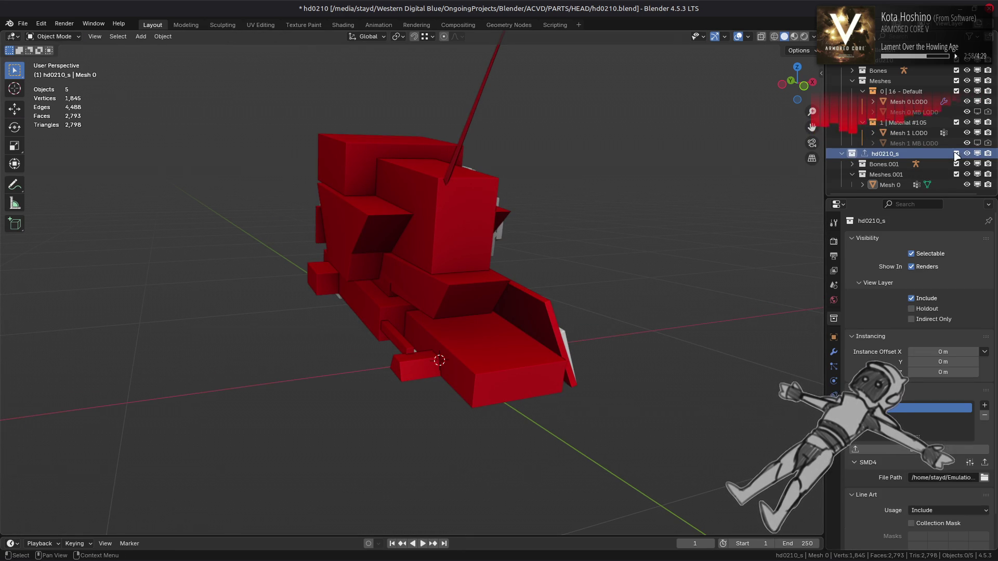
{"action": "left_click", "coordinate": [956, 153]}
{"action": "left_click", "coordinate": [794, 37]}
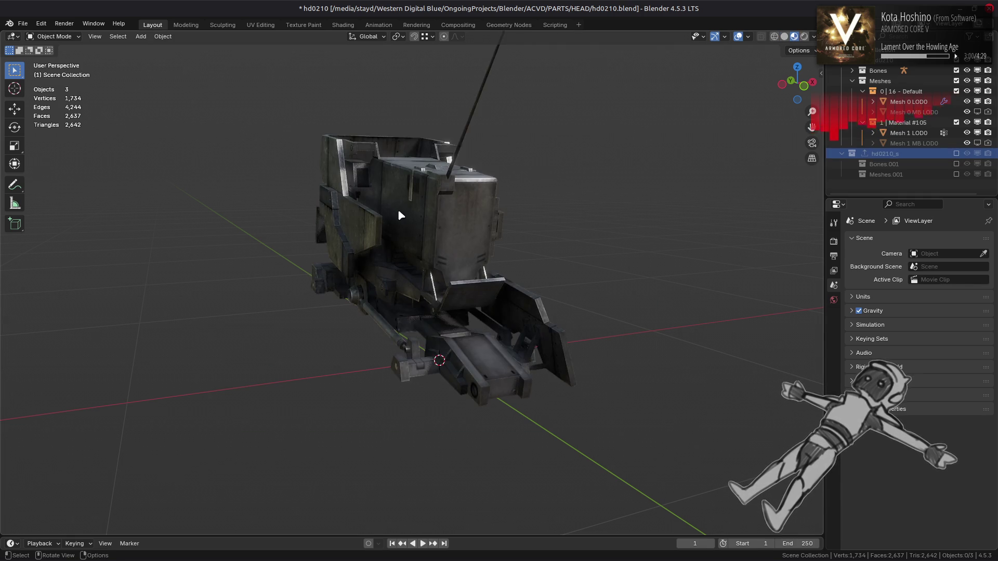
{"action": "key", "text": "ctrl+s"}
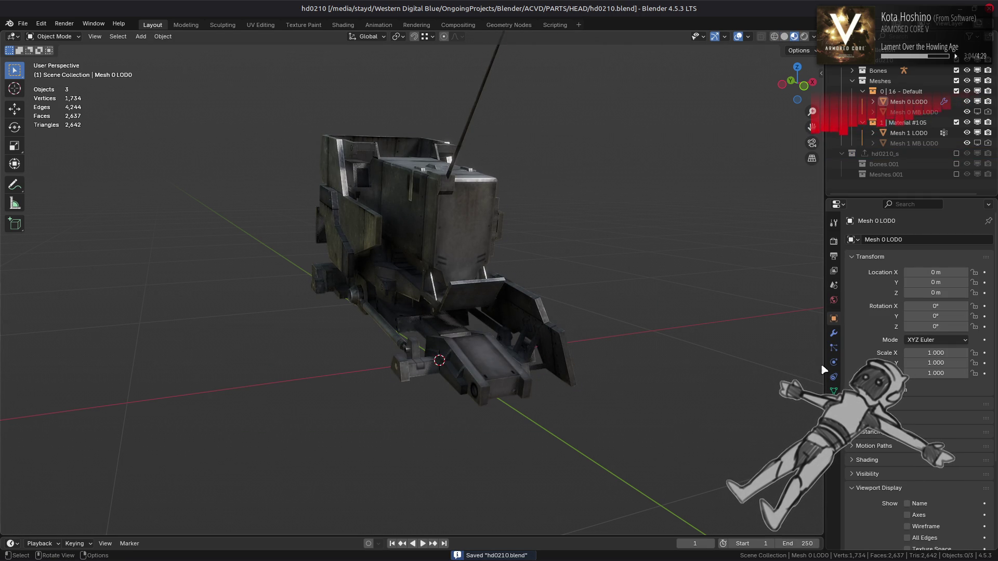
- Select Mesh 0 LOD0 and review its WeightedNormal modifier, keeping Corner Angle weighting
{"action": "left_click", "coordinate": [833, 391]}
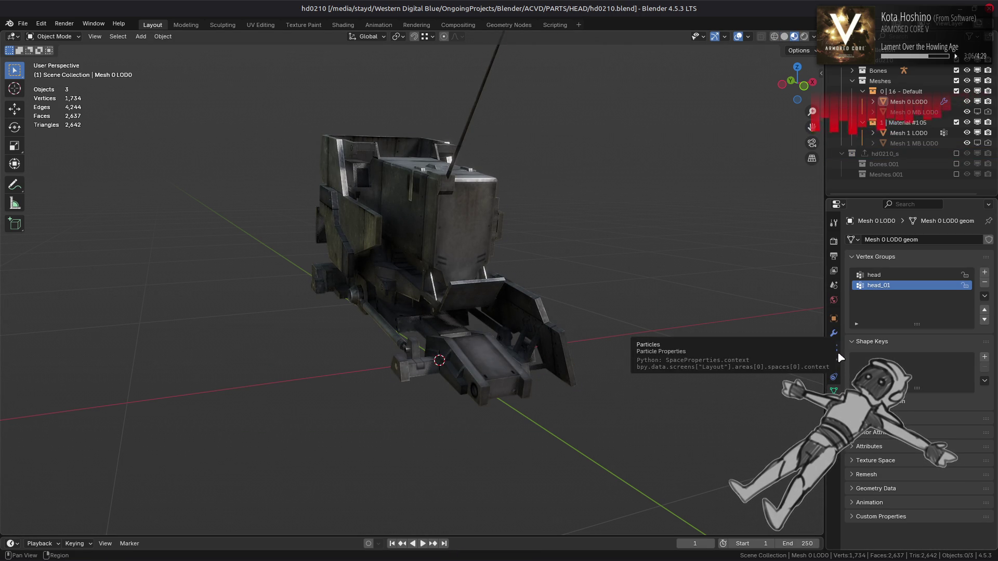
{"action": "left_click", "coordinate": [910, 104]}
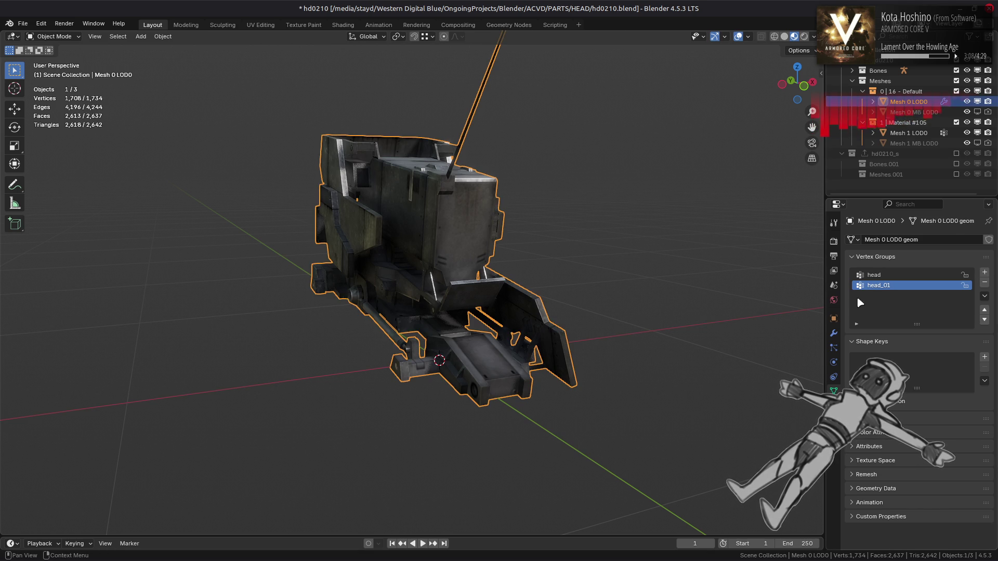
{"action": "left_click", "coordinate": [833, 333]}
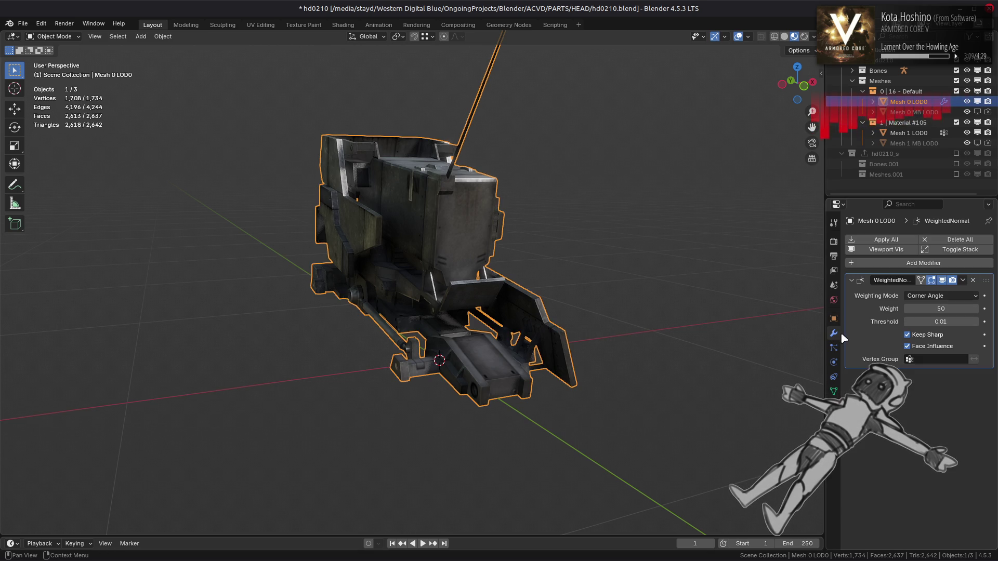
{"action": "left_click", "coordinate": [949, 295]}
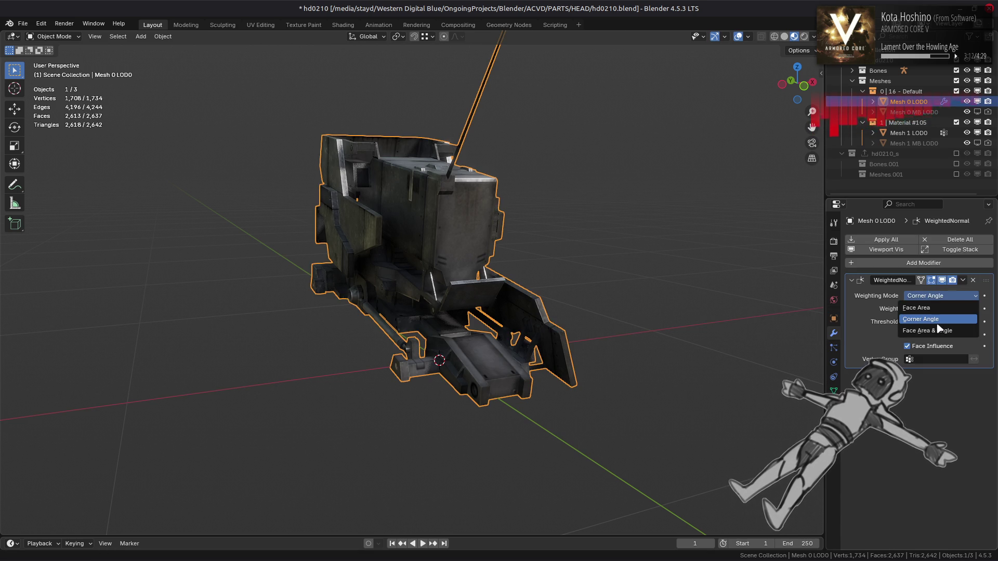
{"action": "left_click", "coordinate": [938, 330]}
{"action": "left_click", "coordinate": [962, 280]}
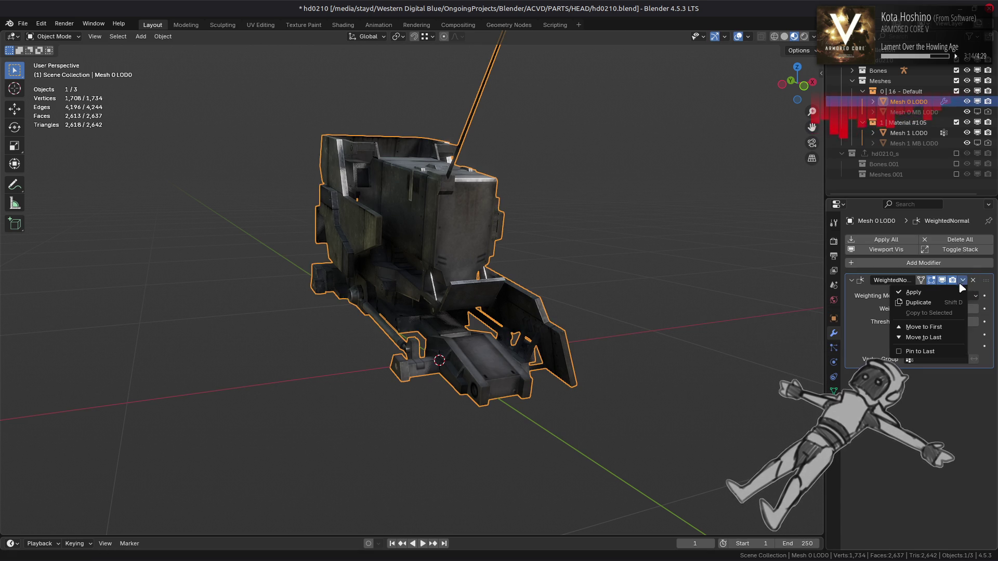
{"action": "left_click", "coordinate": [913, 292]}
{"action": "key", "text": "ctrl+z"}
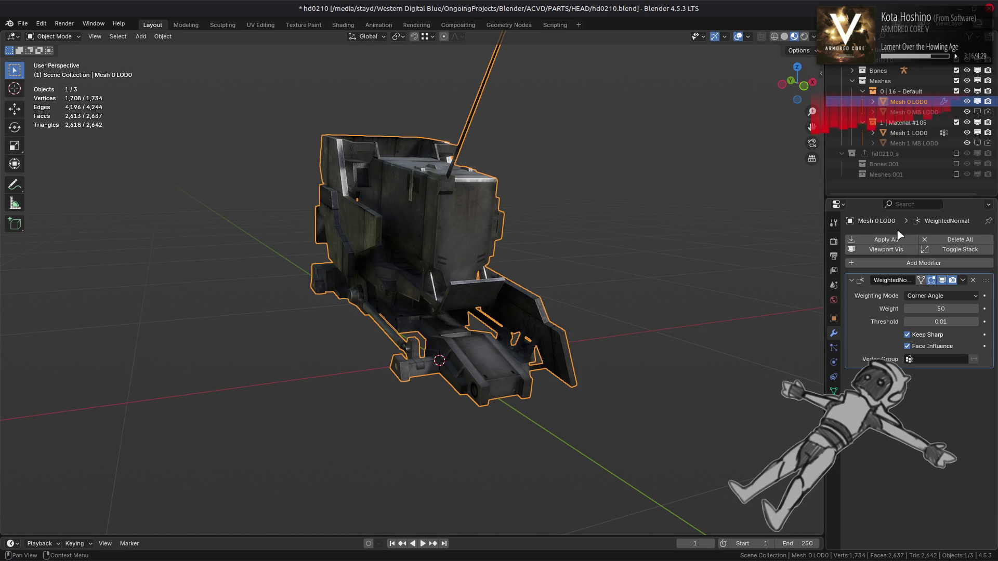
- Add a Beauty Triangulate modifier above WeightedNormal, apply all, save, and unhide Mesh 0 MB LOD0
{"action": "left_click", "coordinate": [883, 261]}
{"action": "mouse_move", "coordinate": [868, 238]}
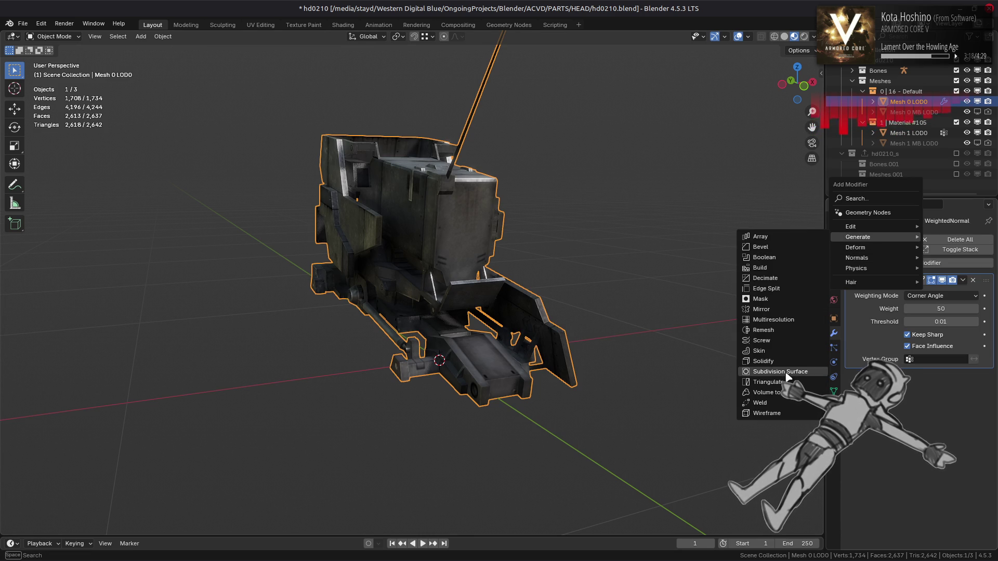
{"action": "left_click", "coordinate": [774, 382]}
{"action": "left_click_drag", "start_coordinate": [987, 376], "coordinate": [985, 280]}
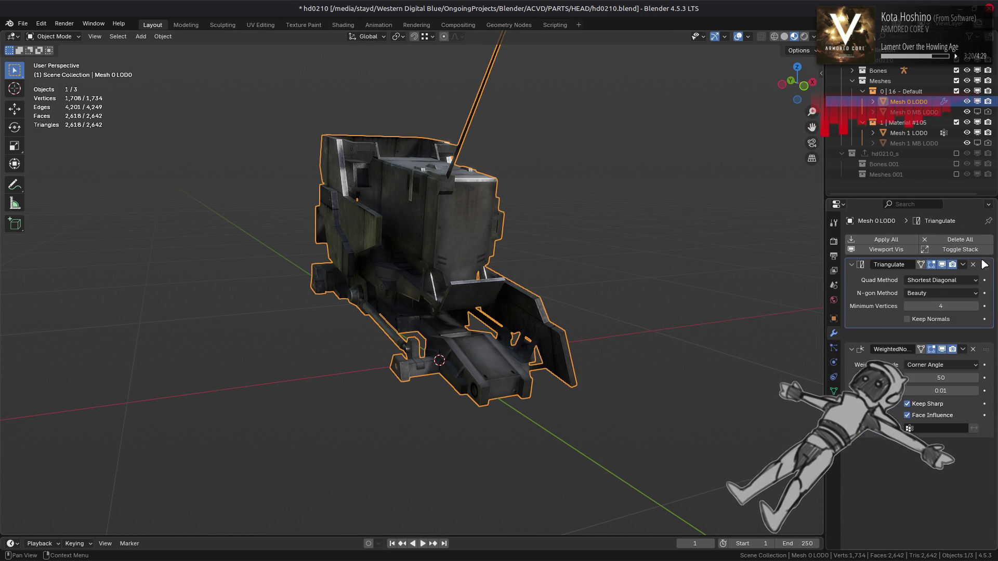
{"action": "left_click", "coordinate": [929, 297]}
{"action": "left_click", "coordinate": [929, 307]}
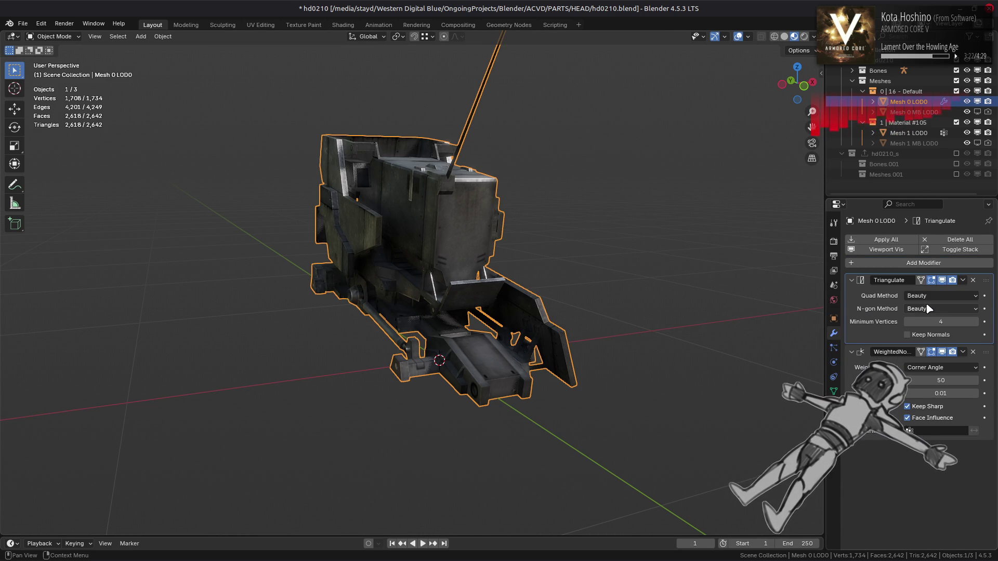
{"action": "left_click", "coordinate": [894, 240]}
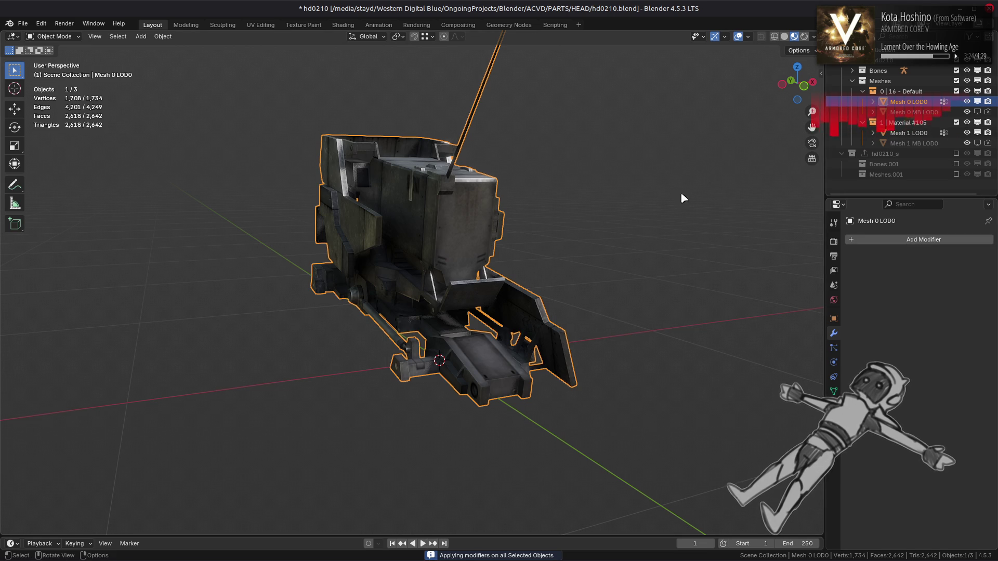
{"action": "key", "text": "ctrl+s"}
{"action": "left_click", "coordinate": [914, 112]}
{"action": "left_click", "coordinate": [977, 111]}
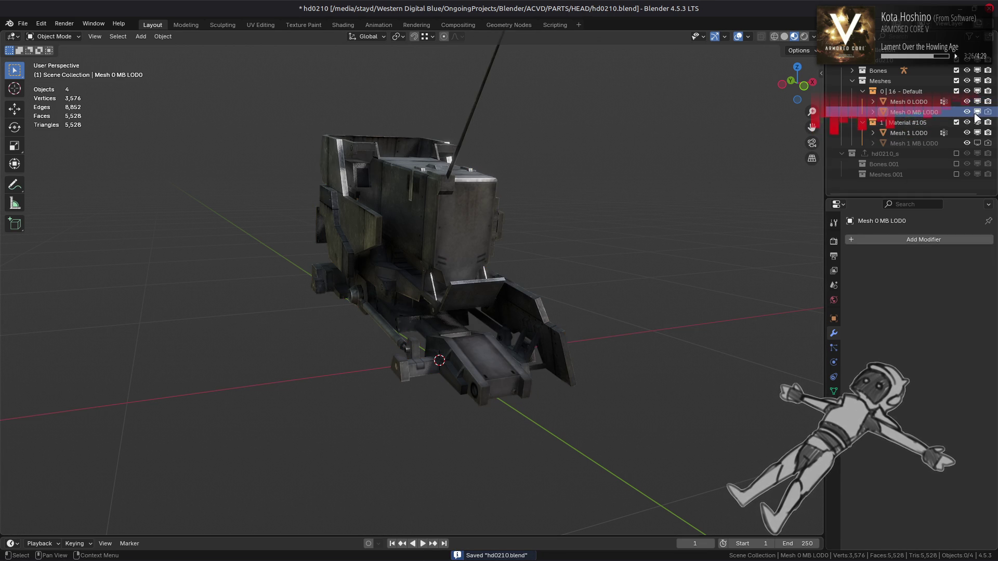
- Expand the duplicate's Custom Properties and undo back to the unrenamed duplicate at its origin
{"action": "left_click", "coordinate": [834, 318]}
{"action": "scroll", "coordinate": [883, 442], "scroll_direction": "down", "scroll_amount": 4}
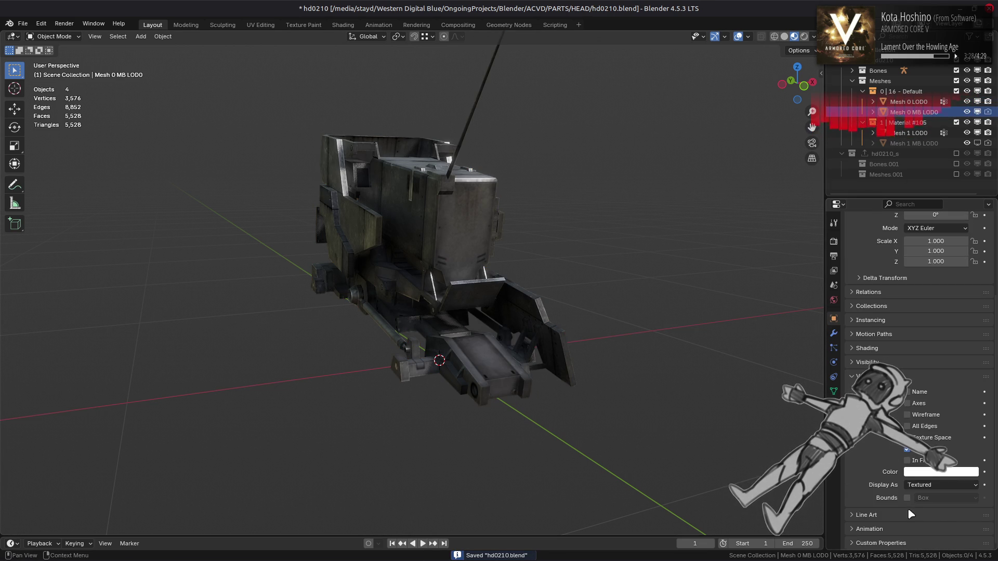
{"action": "left_click", "coordinate": [886, 542]}
{"action": "scroll", "coordinate": [926, 526], "scroll_direction": "down", "scroll_amount": 3}
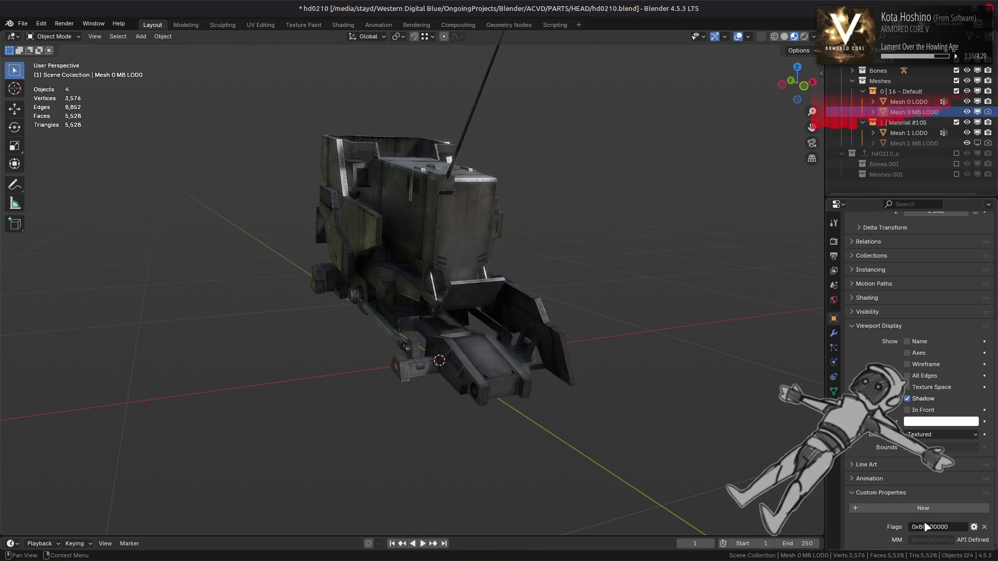
{"action": "left_click", "coordinate": [914, 114]}
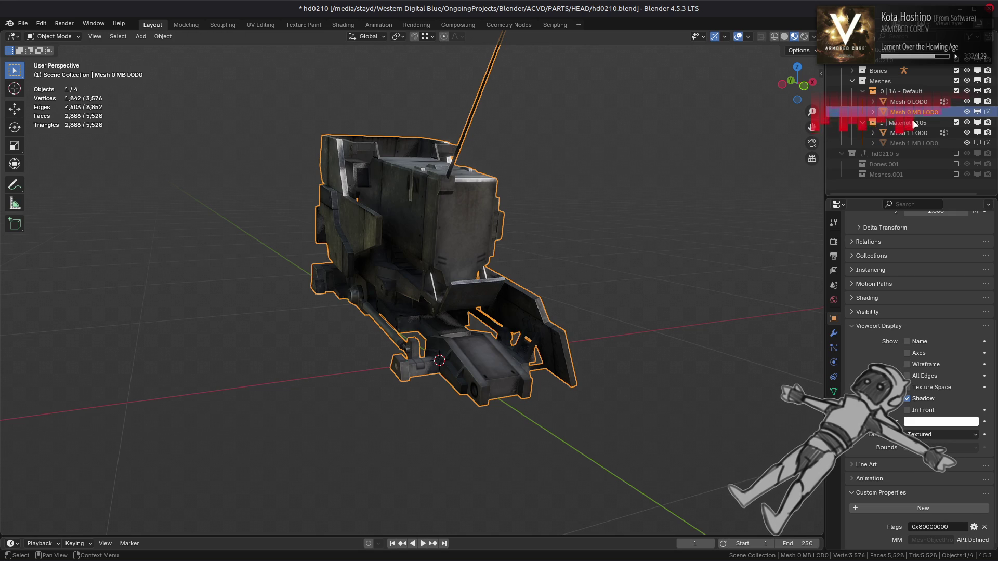
{"action": "key", "text": "ctrl+z"}
{"action": "key", "text": "ctrl+z"}
{"action": "key", "text": "g"}
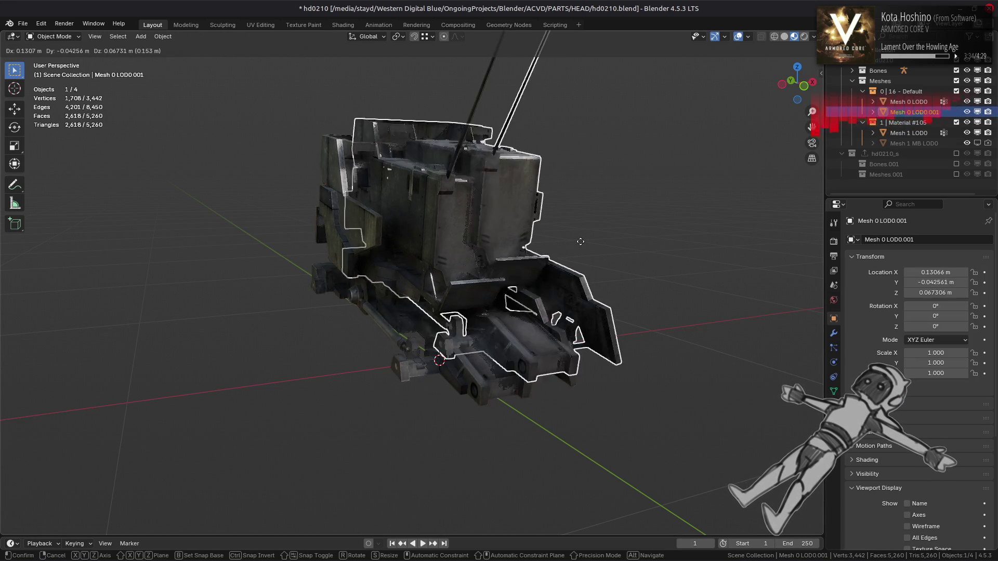
{"action": "right_click", "coordinate": [580, 242]}
- Rename the duplicate to Mesh 0 MB LOD0, set Flags to 0x80000000, and save
{"action": "double_click", "coordinate": [941, 110]}
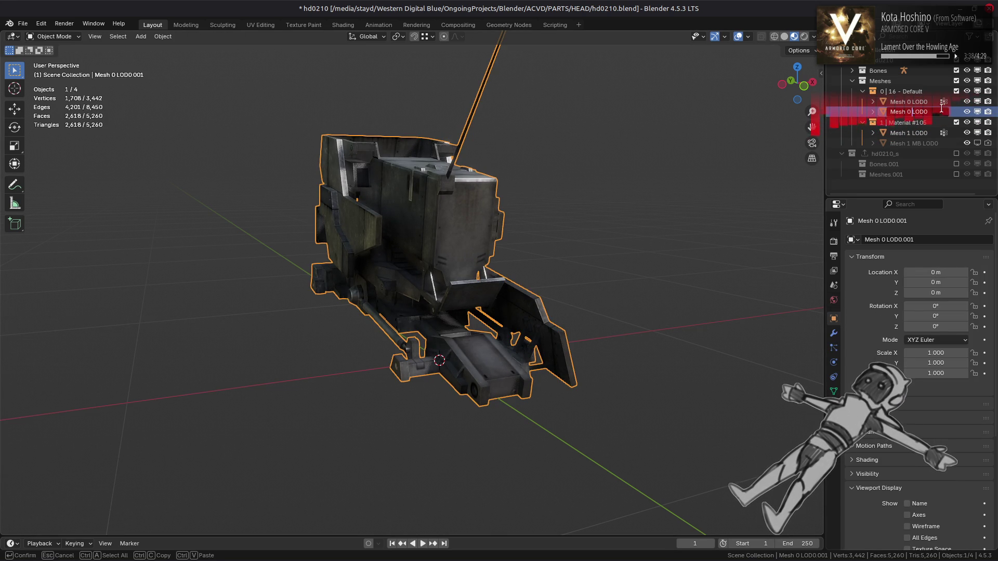
{"action": "type", "text": "MB"}
{"action": "key", "text": "Return"}
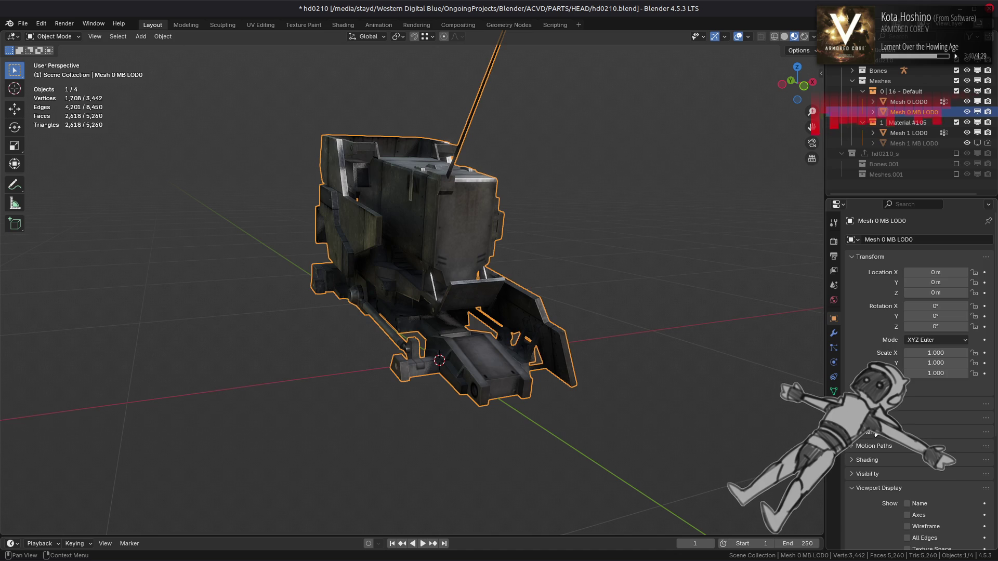
{"action": "scroll", "coordinate": [930, 526], "scroll_direction": "down", "scroll_amount": 6}
{"action": "left_click", "coordinate": [930, 525]}
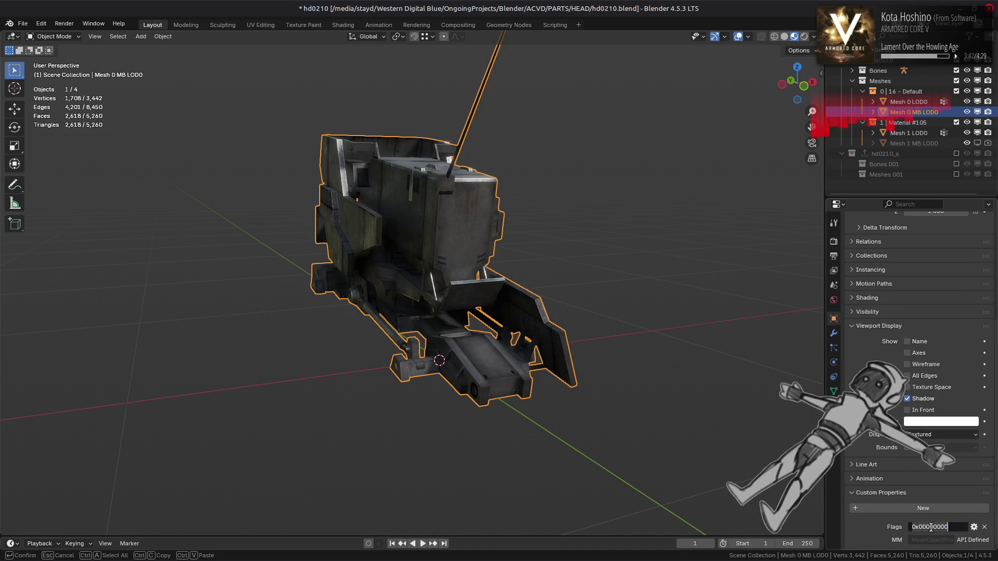
{"action": "left_click", "coordinate": [703, 262]}
{"action": "key", "text": "ctrl+s"}
{"action": "mouse_move", "coordinate": [707, 260]}
{"action": "middle_mouse_down"}
{"action": "mouse_move", "coordinate": [659, 263]}
{"action": "mouse_move", "coordinate": [702, 263]}
{"action": "middle_mouse_up"}
{"action": "middle_click_drag", "start_coordinate": [632, 170], "coordinate": [650, 172]}
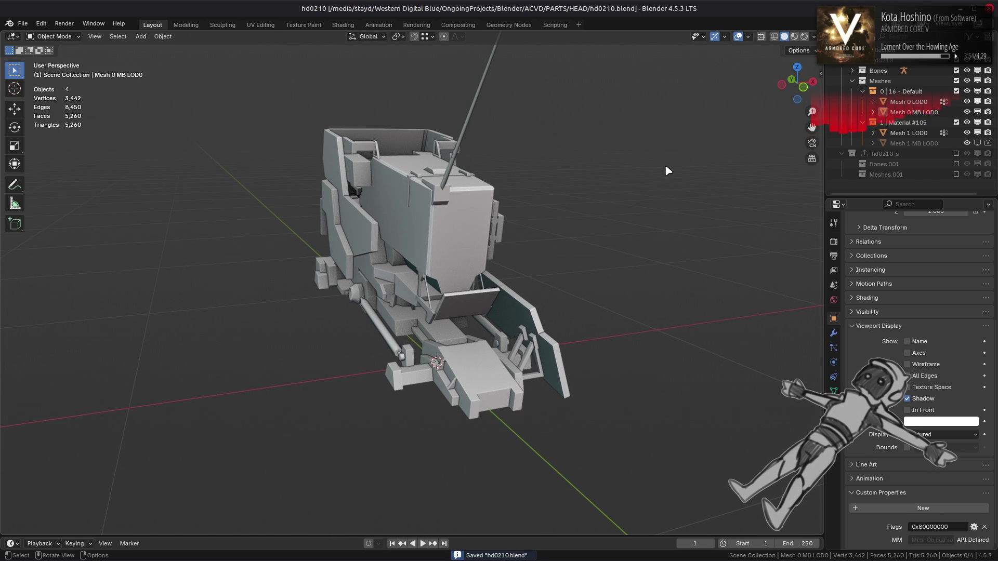
- Hide Mesh 0 MB LOD0 from the viewport and save the file
{"action": "left_click", "coordinate": [977, 112]}
{"action": "left_click", "coordinate": [908, 101]}
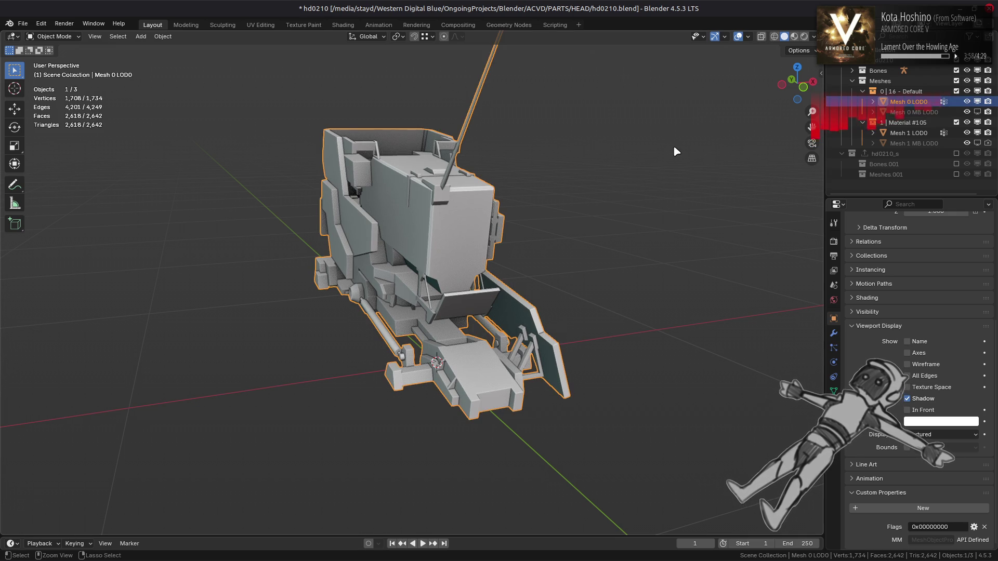
{"action": "key", "text": "ctrl+s"}
{"action": "key", "text": "alt+a"}
- Include hd0210_s, export it as hd0210_s.smd, then exclude the collection again
{"action": "left_click", "coordinate": [833, 318]}
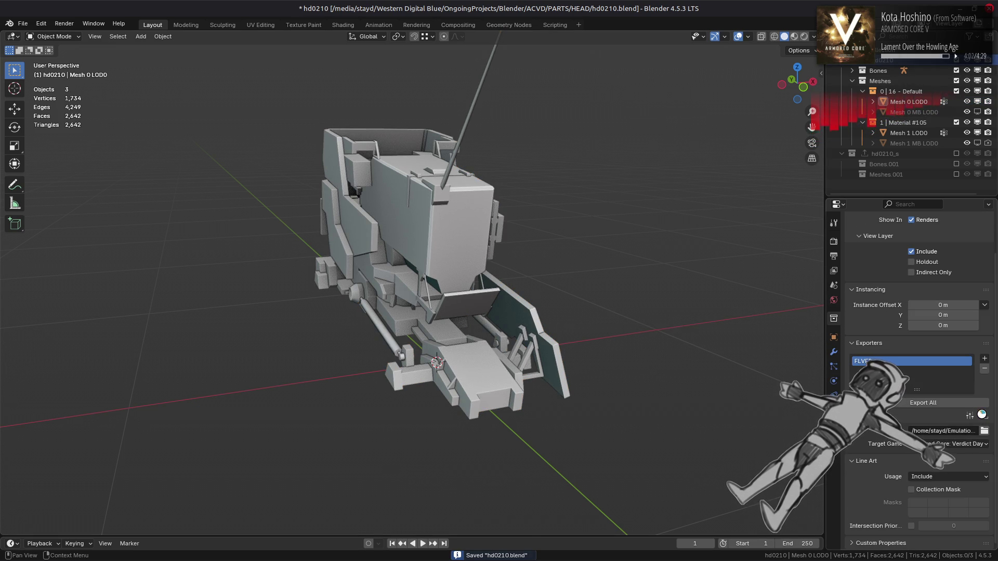
{"action": "left_click", "coordinate": [956, 153]}
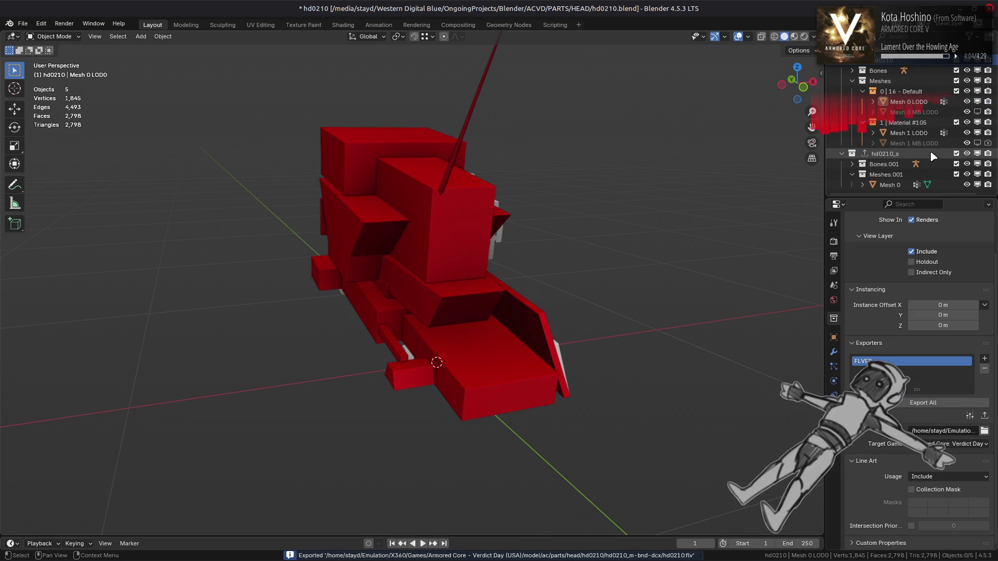
{"action": "left_click", "coordinate": [930, 152]}
{"action": "left_click", "coordinate": [984, 429]}
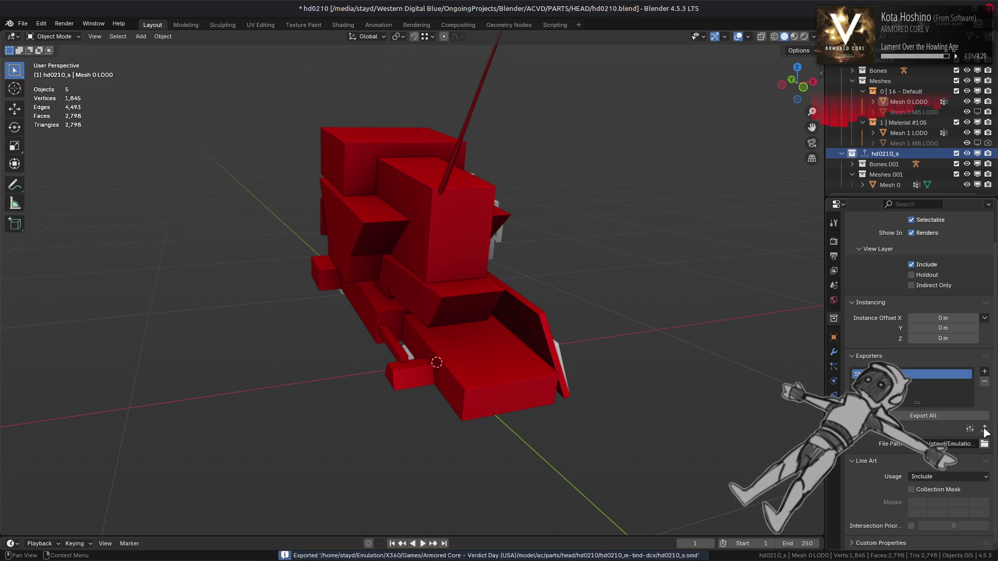
{"action": "left_click", "coordinate": [894, 62]}
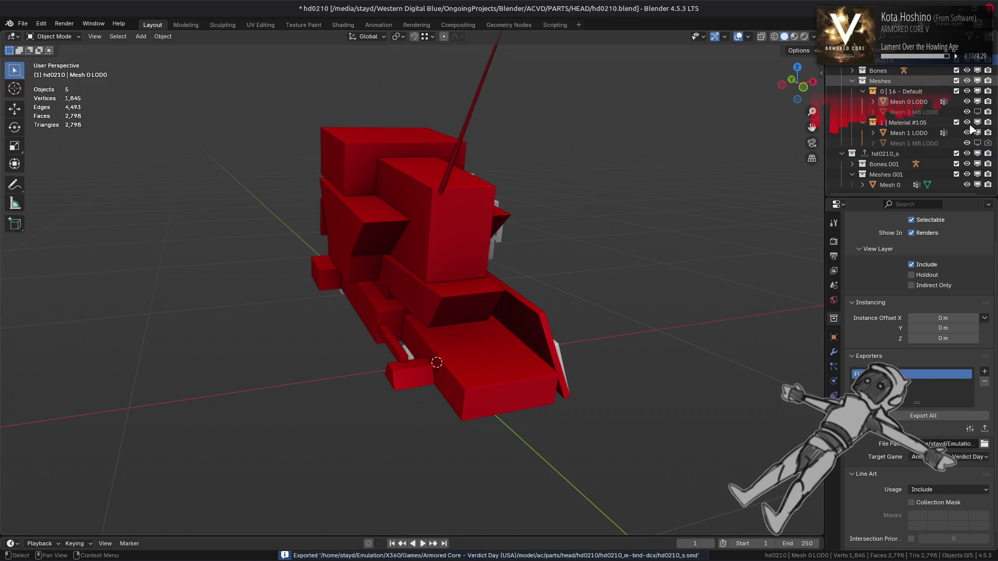
{"action": "left_click", "coordinate": [956, 153]}
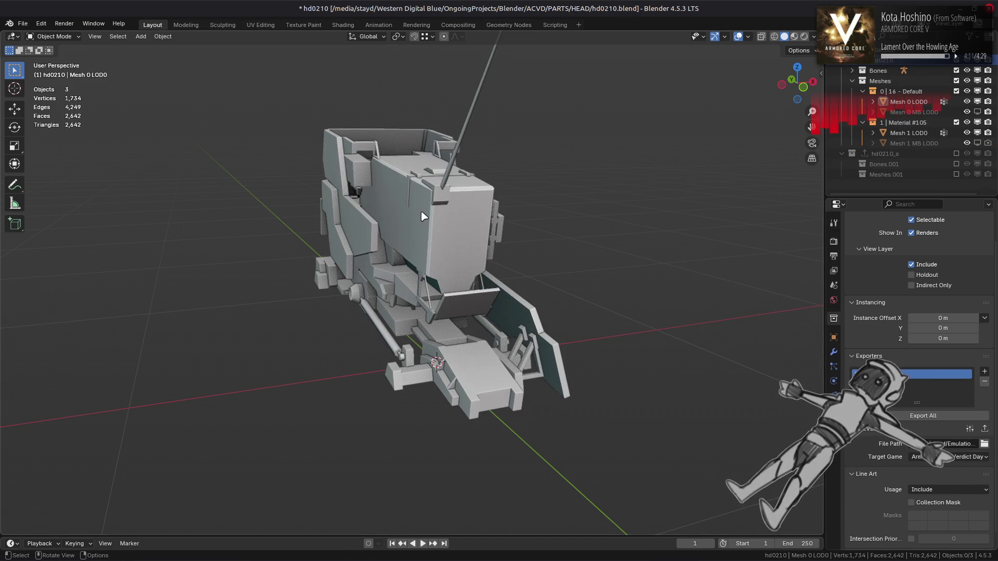
- Purge the one unused mesh data-block and save hd0210.blend
{"action": "left_click", "coordinate": [23, 23]}
{"action": "left_click", "coordinate": [139, 215]}
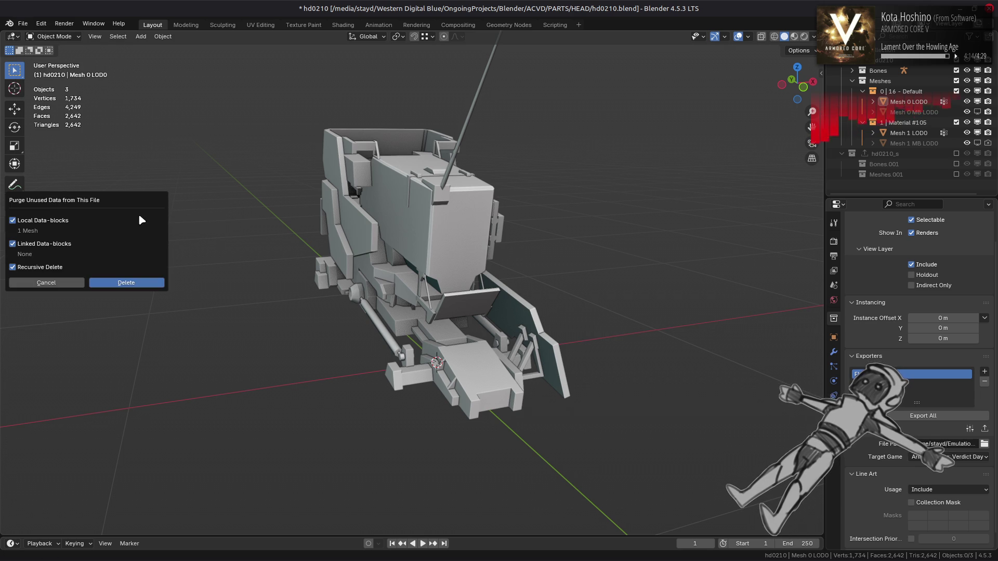
{"action": "left_click", "coordinate": [126, 282]}
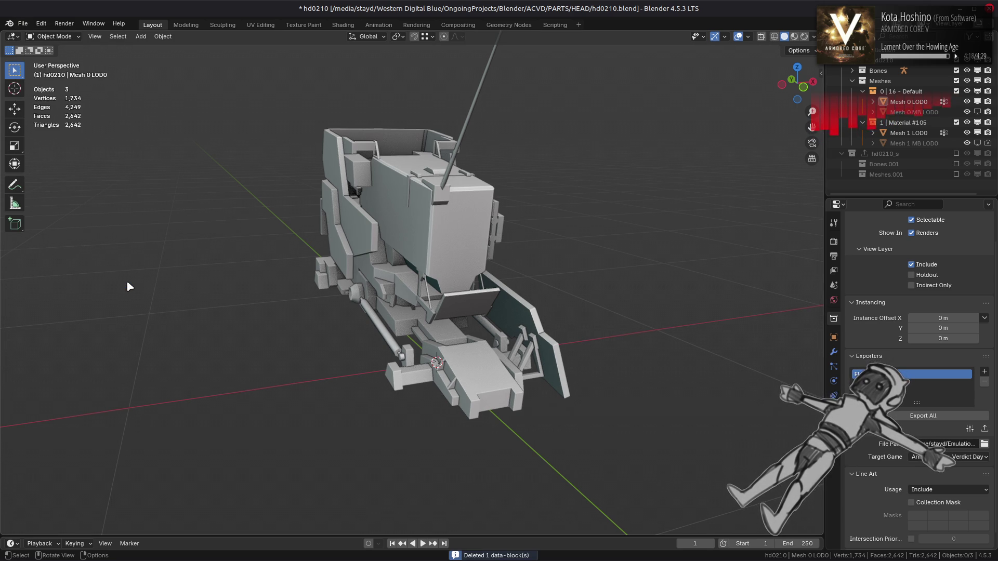
{"action": "key", "text": "ctrl+s"}
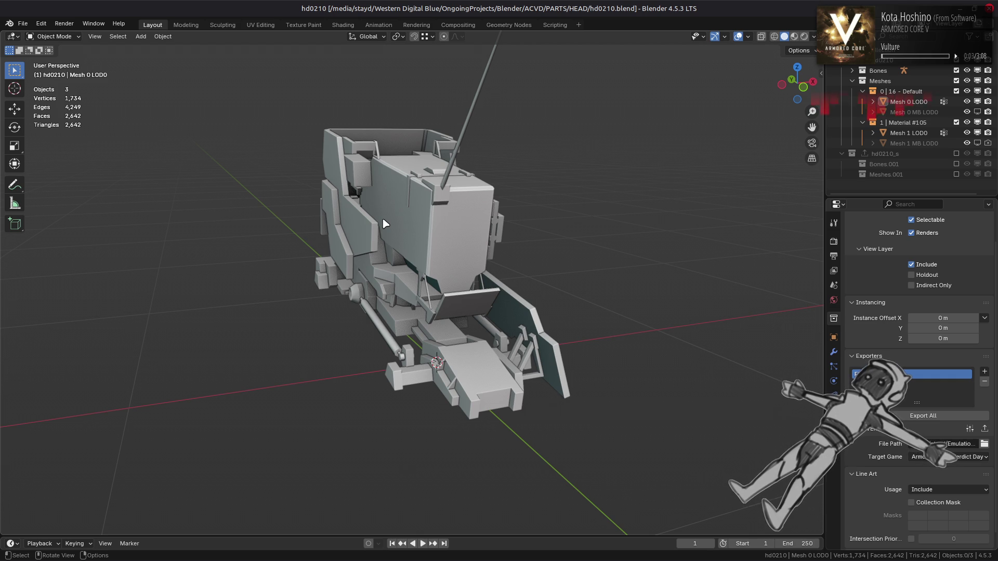
{"action": "key", "text": "alt+Tab"}
{"action": "key", "text": "alt+Tab"}
{"action": "key", "text": "alt+Tab"}
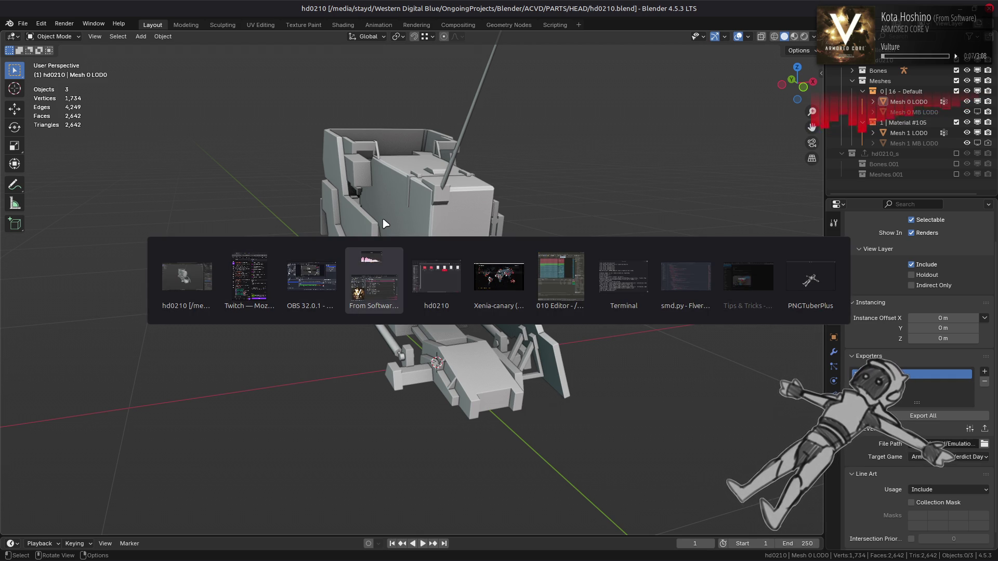
- In a new tab beside Tips & Tricks, search 'polygon triangulation algorithms' and open the Wikipedia article
{"action": "key", "text": "alt+Tab"}
{"action": "key", "text": "alt+Tab"}
{"action": "key", "text": "alt+Tab"}
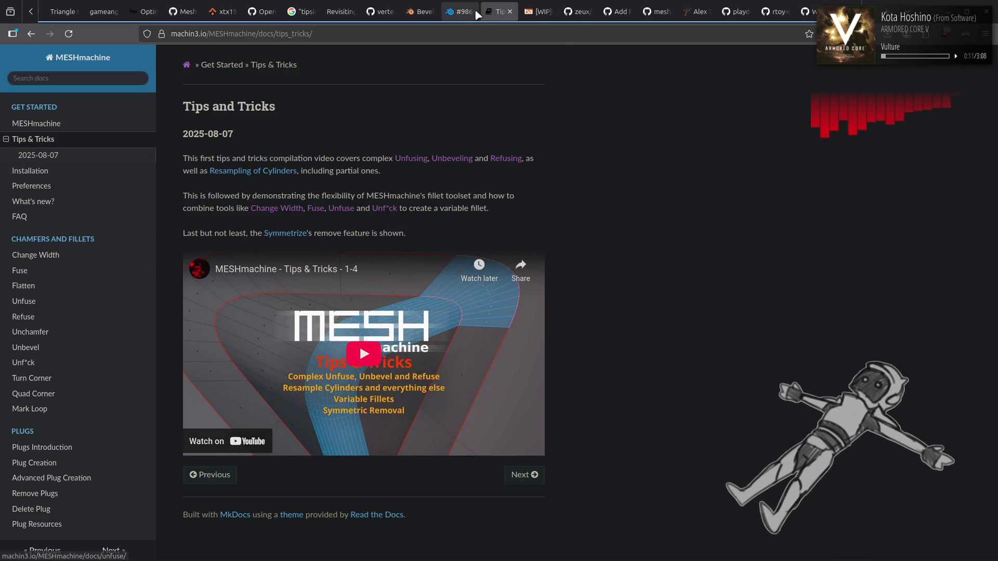
{"action": "right_click", "coordinate": [494, 8]}
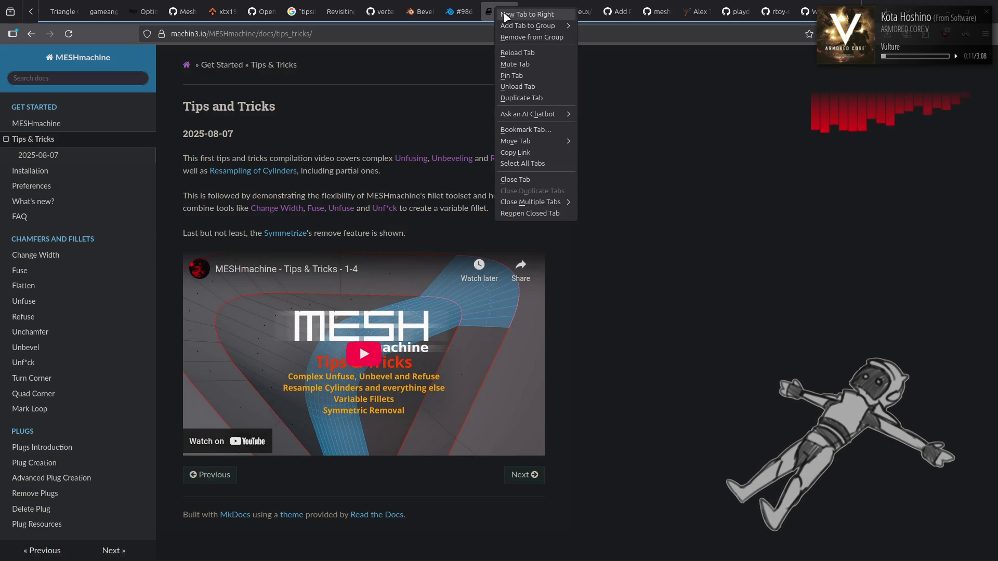
{"action": "left_click", "coordinate": [515, 14]}
{"action": "type", "text": "po"}
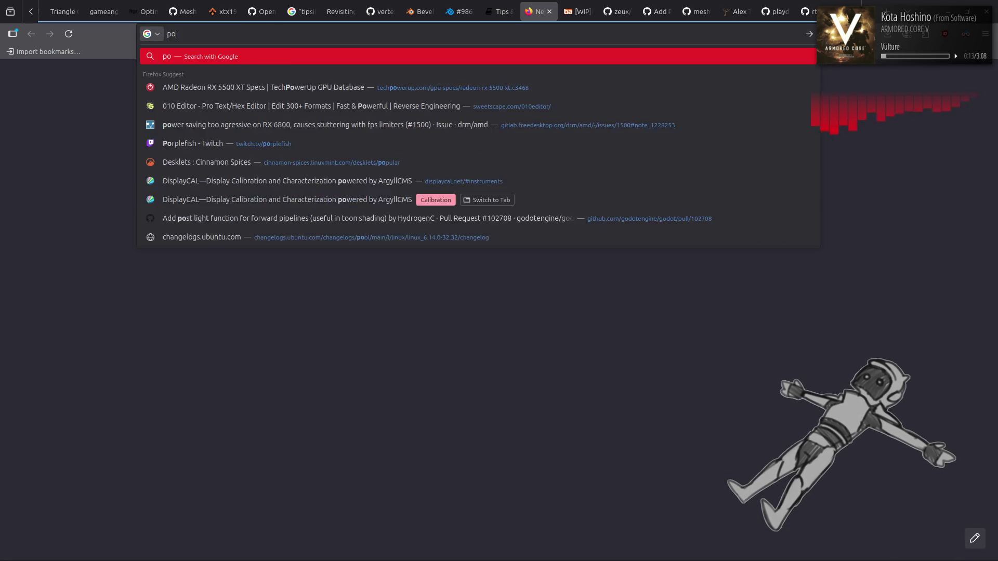
{"action": "type", "text": "lygon tria"}
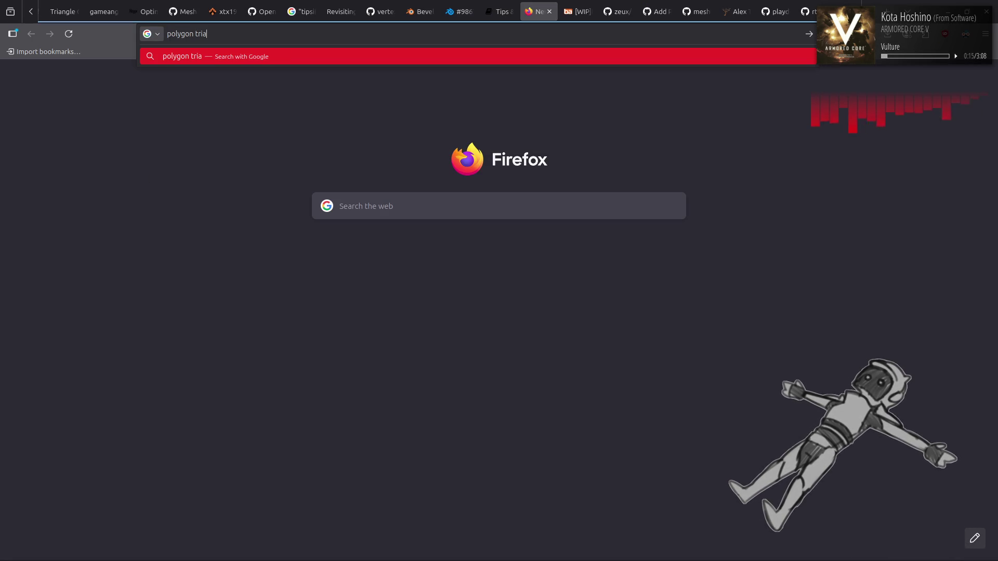
{"action": "type", "text": "ngulation algorith"}
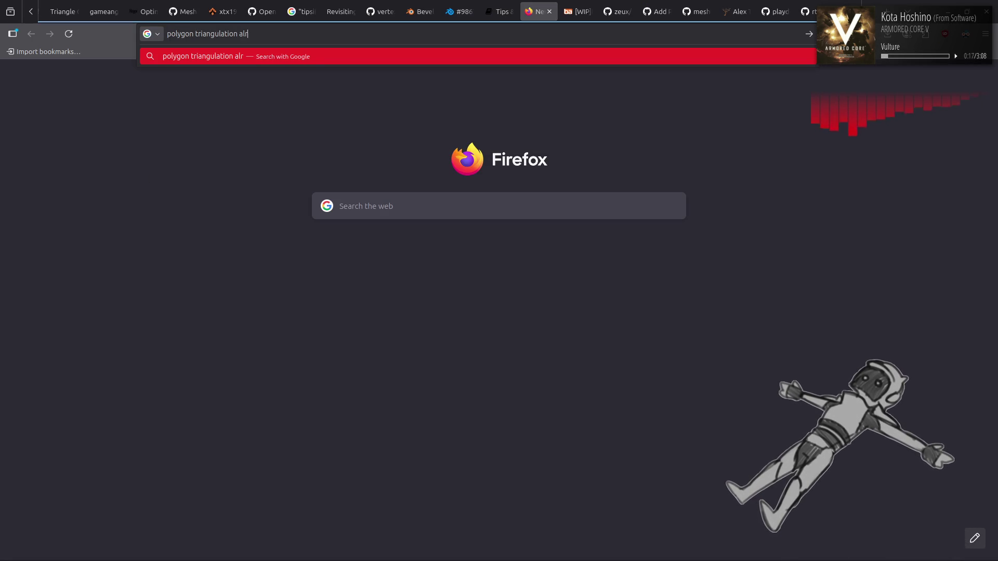
{"action": "type", "text": "ms"}
{"action": "key", "text": "Return"}
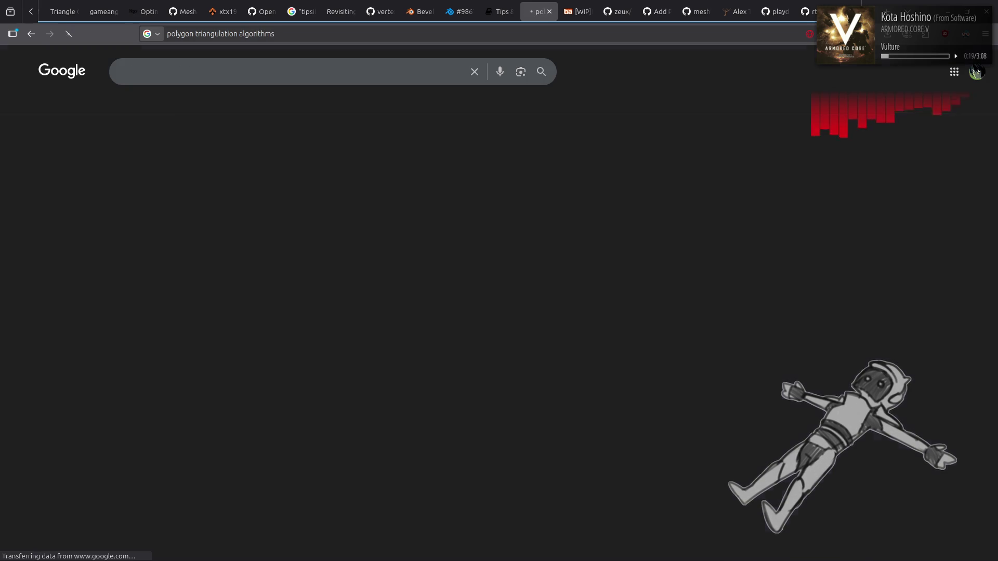
{"action": "left_click", "coordinate": [178, 159]}
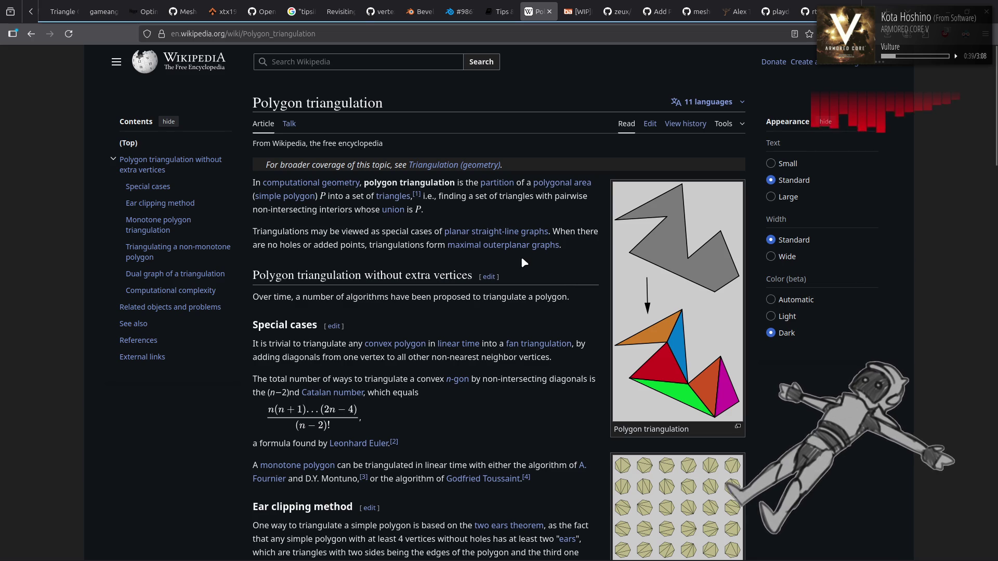
{"action": "mouse_move", "coordinate": [506, 248]}
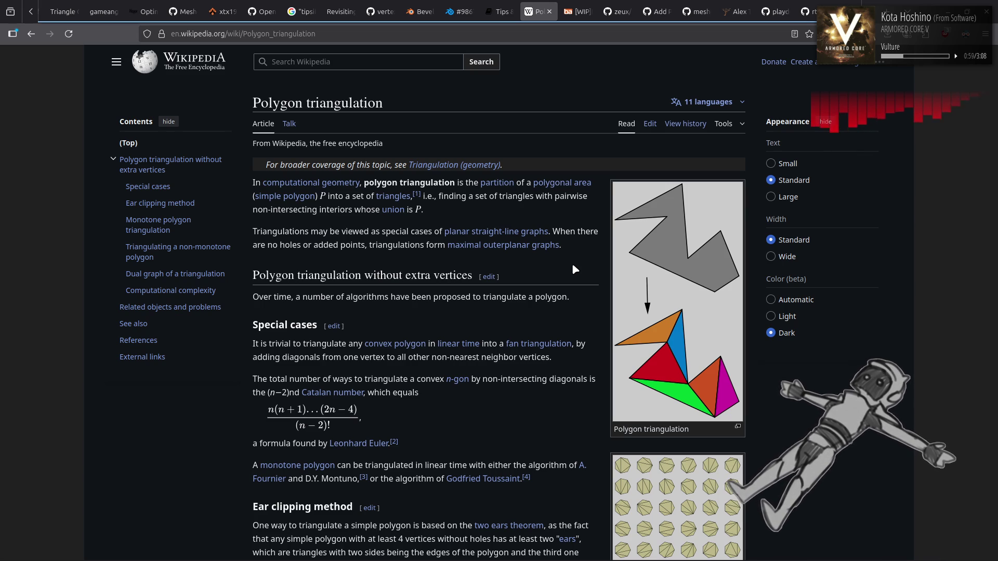
{"action": "scroll", "coordinate": [574, 268], "scroll_direction": "down", "scroll_amount": 2}
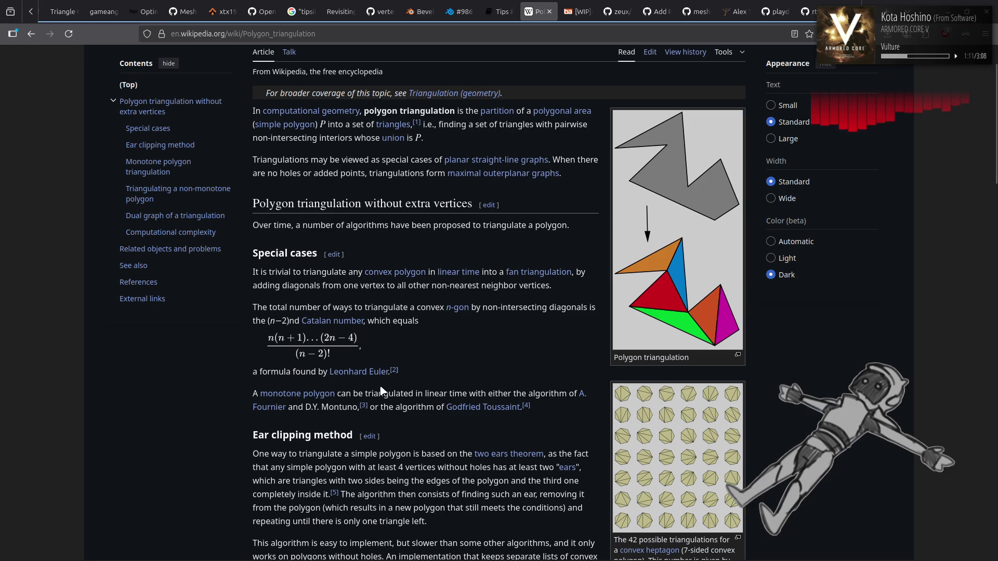
{"action": "mouse_move", "coordinate": [372, 378]}
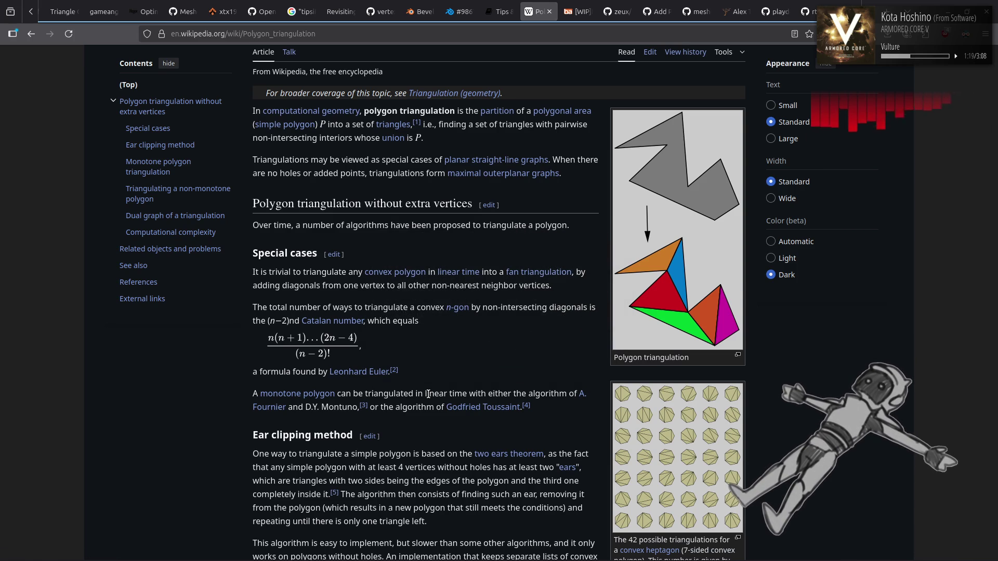
{"action": "scroll", "coordinate": [429, 394], "scroll_direction": "down", "scroll_amount": 3}
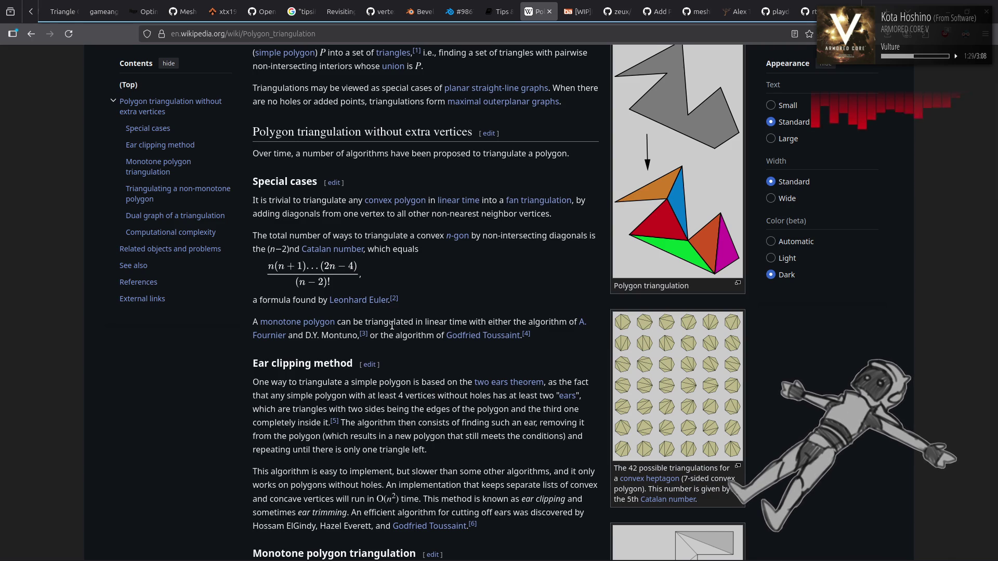
{"action": "mouse_move", "coordinate": [334, 253]}
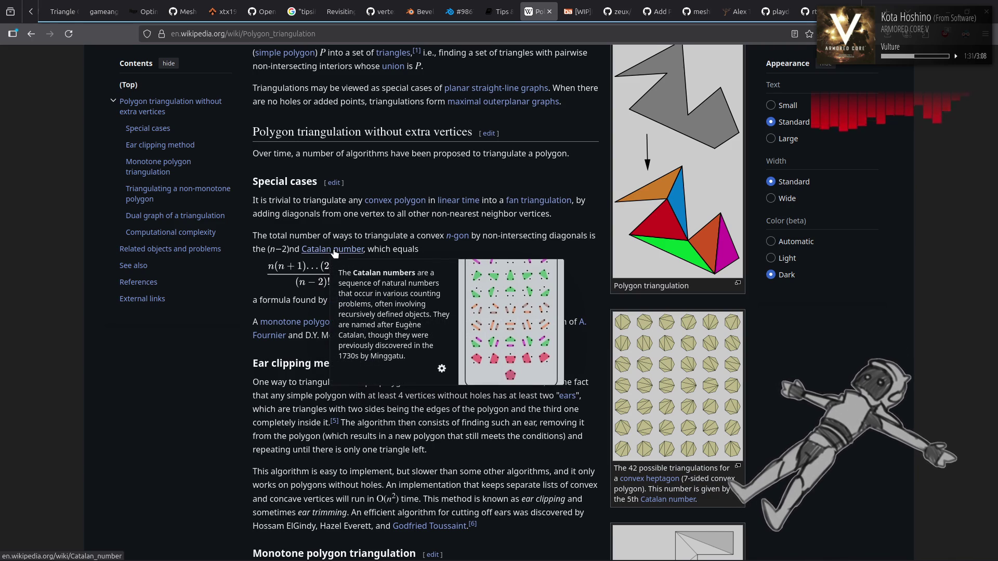
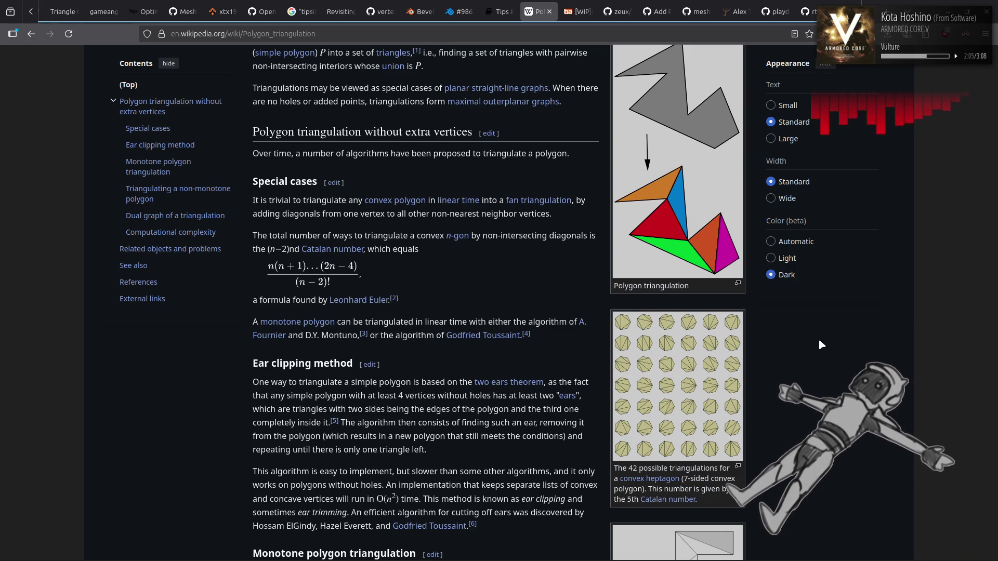
- Scroll to Big O notation's Orders of common functions table and follow log-star to Iterated logarithm
{"action": "scroll", "coordinate": [508, 265], "scroll_direction": "down", "scroll_amount": 5}
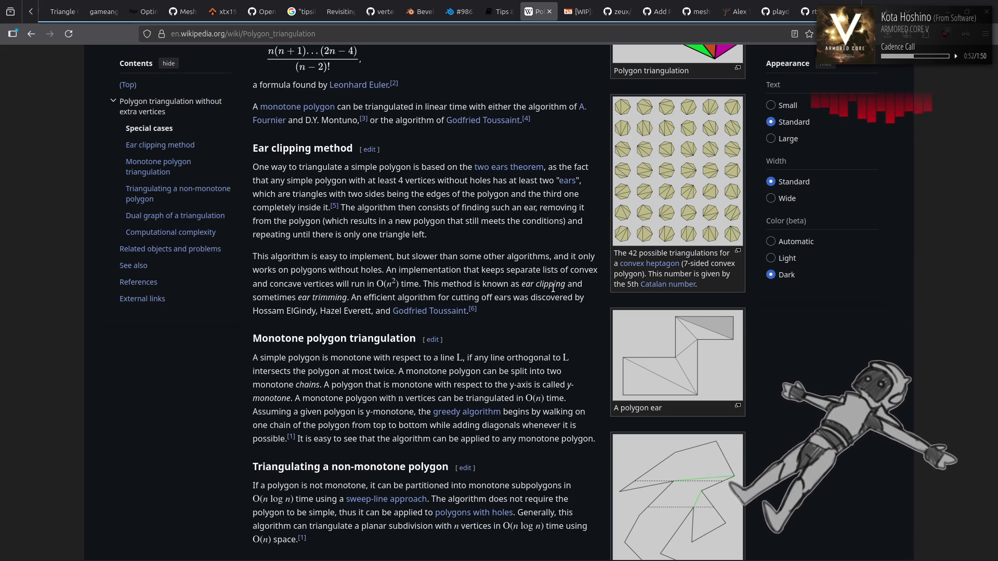
{"action": "scroll", "coordinate": [553, 287], "scroll_direction": "down", "scroll_amount": 5}
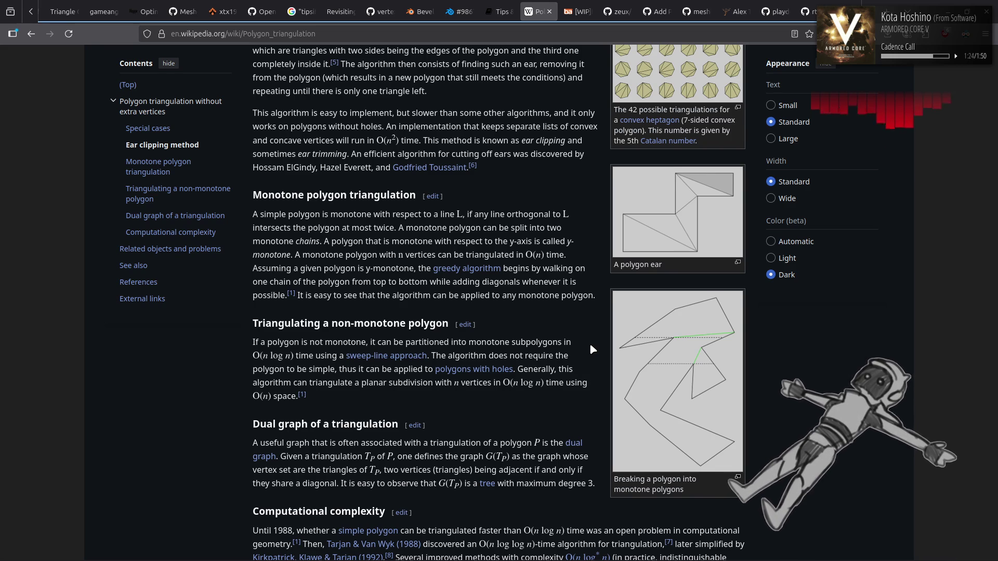
{"action": "scroll", "coordinate": [590, 345], "scroll_direction": "down", "scroll_amount": 3}
{"action": "scroll", "coordinate": [589, 343], "scroll_direction": "down", "scroll_amount": 3}
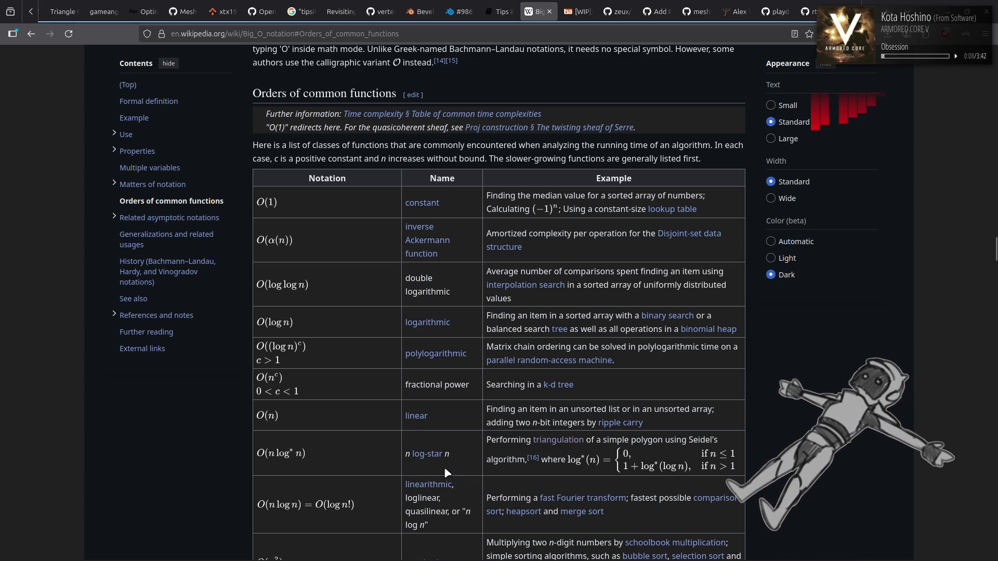
{"action": "left_click", "coordinate": [425, 460]}
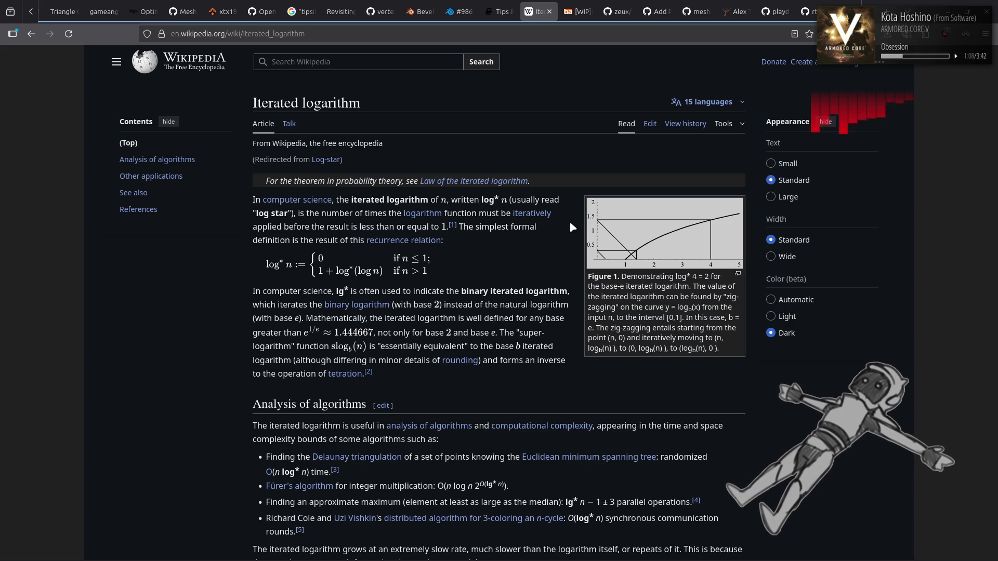
- Go back twice, through Big O notation, to Polygon triangulation's computational complexity section
{"action": "key", "text": "alt+Left"}
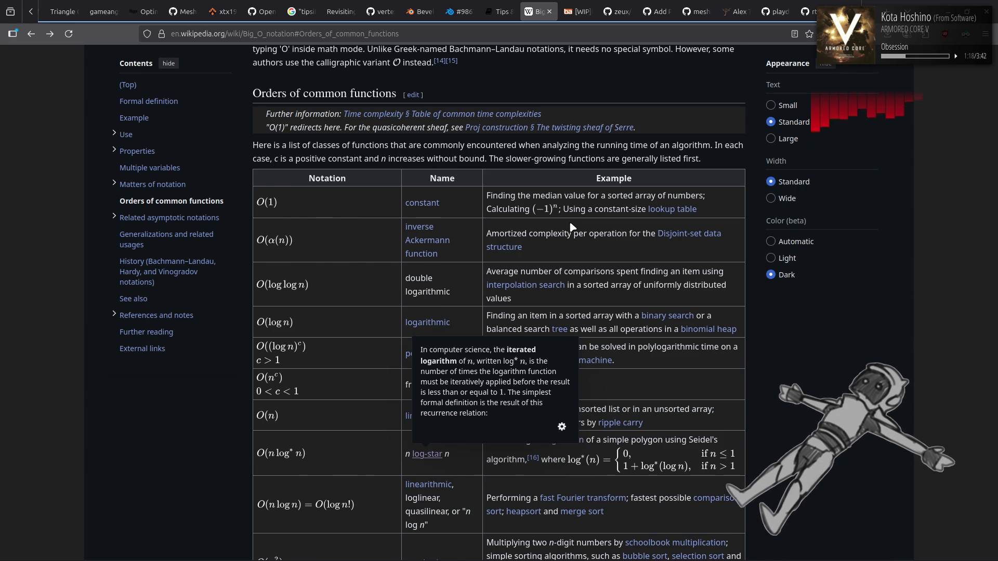
{"action": "key", "text": "alt+Left"}
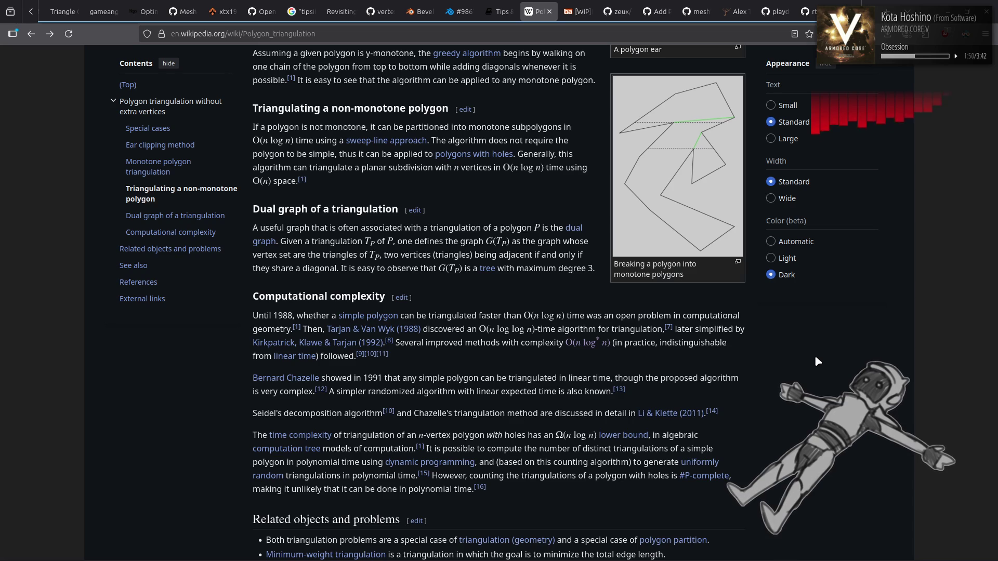
{"action": "scroll", "coordinate": [811, 360], "scroll_direction": "down", "scroll_amount": 2}
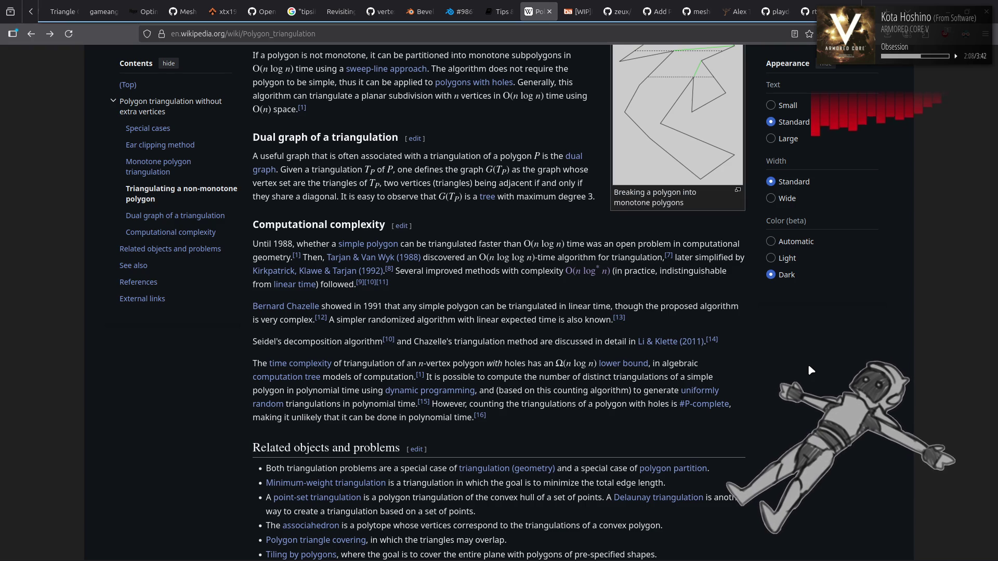
- Open the Dynamic programming article from Polygon triangulation's Computational complexity section
{"action": "mouse_move", "coordinate": [462, 393]}
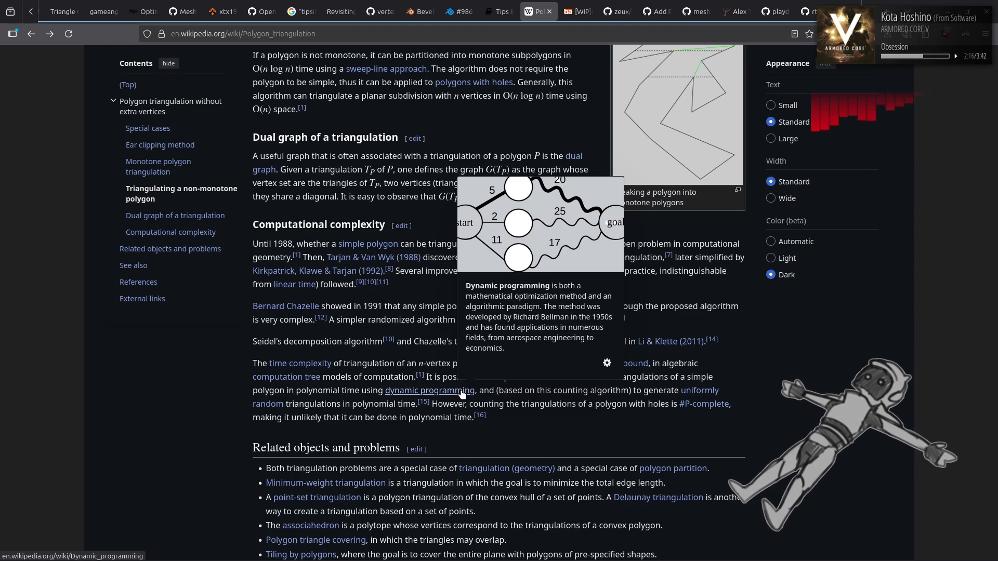
{"action": "left_click", "coordinate": [462, 393]}
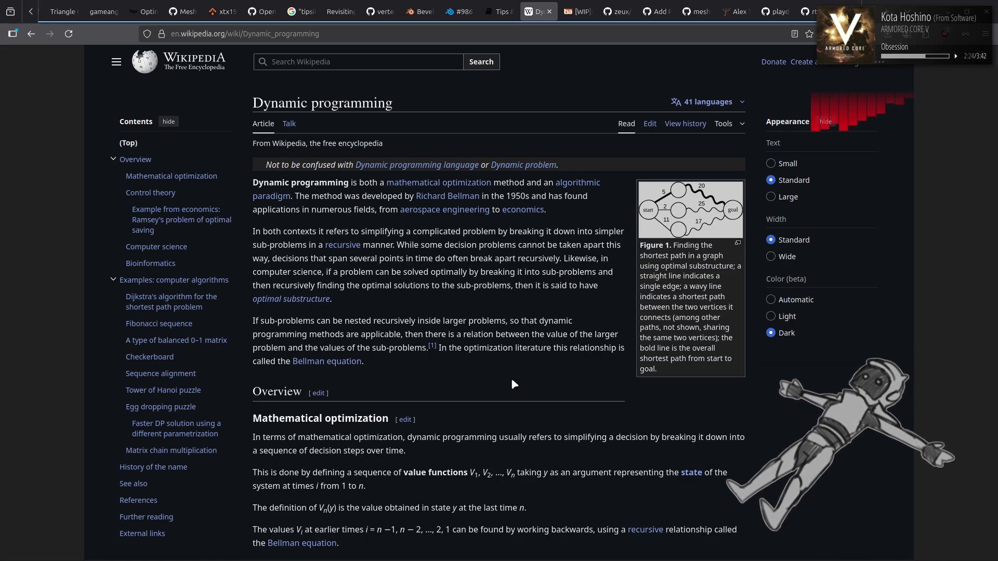
{"action": "scroll", "coordinate": [512, 381], "scroll_direction": "down", "scroll_amount": 3}
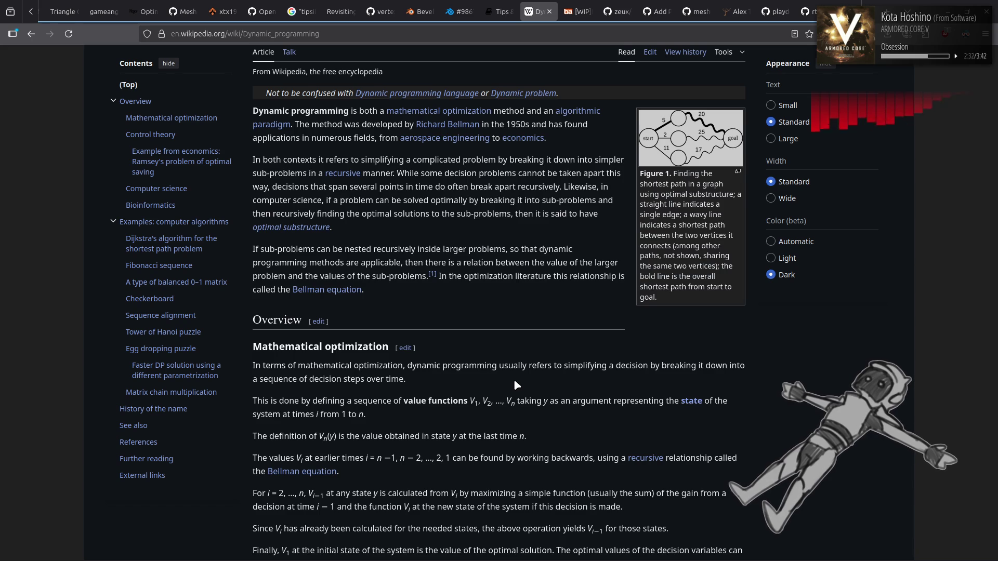
{"action": "scroll", "coordinate": [514, 379], "scroll_direction": "down", "scroll_amount": 6}
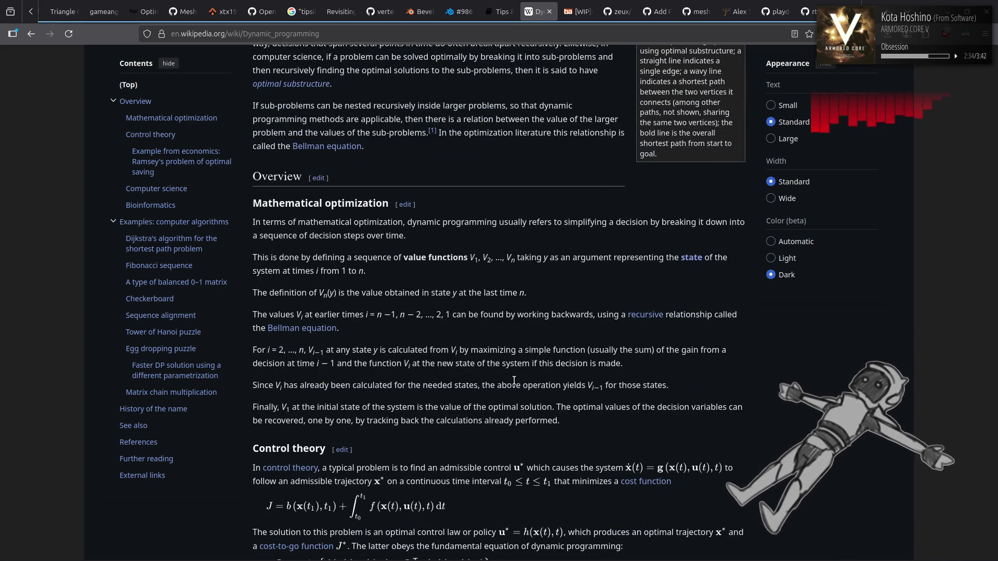
{"action": "scroll", "coordinate": [514, 382], "scroll_direction": "down", "scroll_amount": 12}
{"action": "key", "text": "alt+Left"}
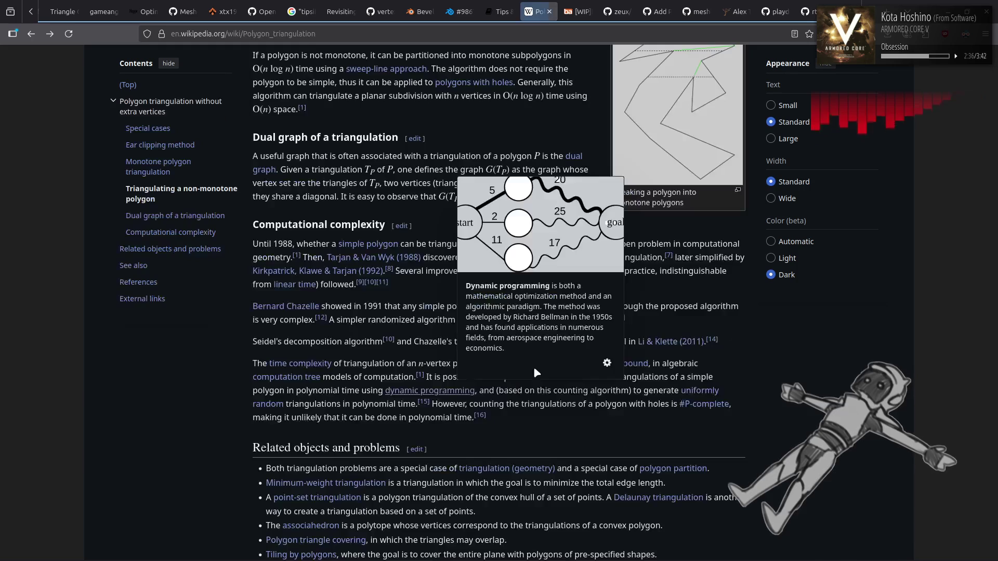
{"action": "scroll", "coordinate": [535, 369], "scroll_direction": "down", "scroll_amount": 3}
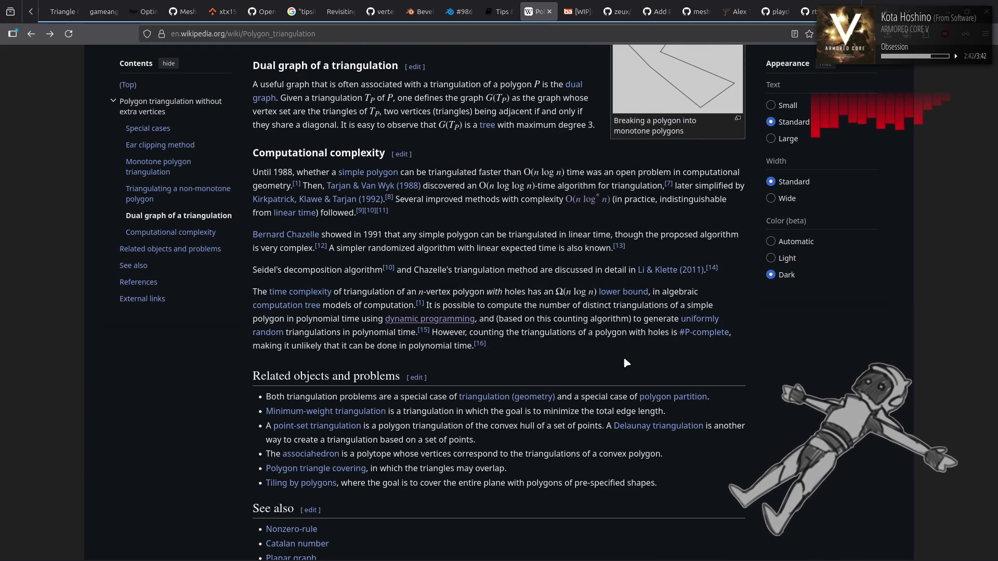
- Open Delaunay triangulation in a background tab and switch to the Minimum-weight triangulation tab
{"action": "mouse_move", "coordinate": [373, 413]}
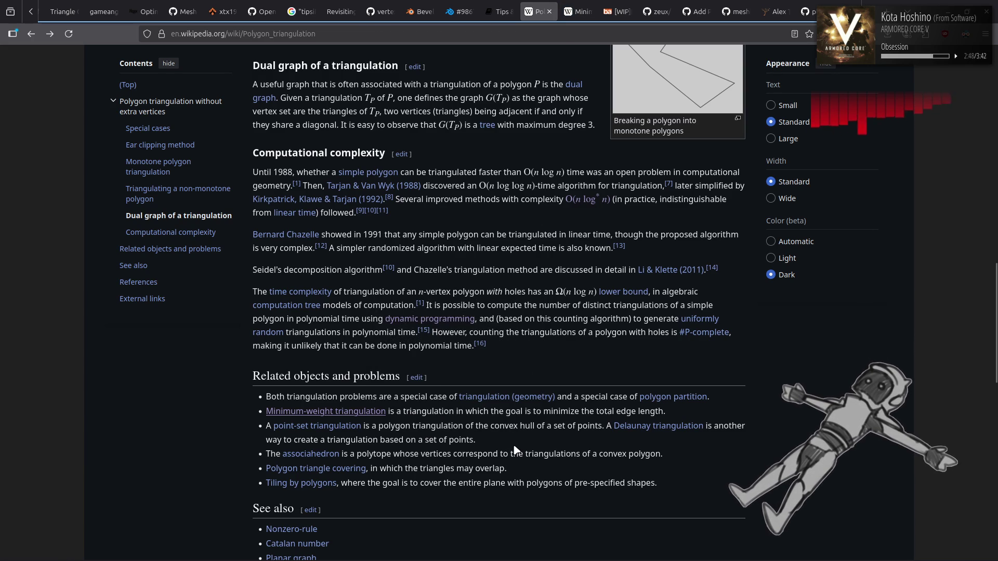
{"action": "middle_click", "coordinate": [643, 432]}
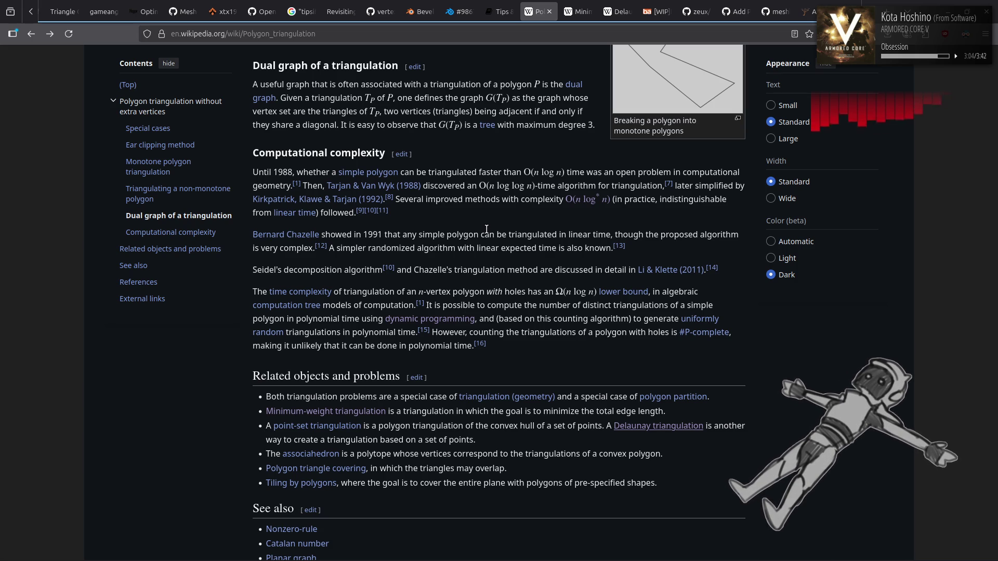
{"action": "mouse_move", "coordinate": [580, 8]}
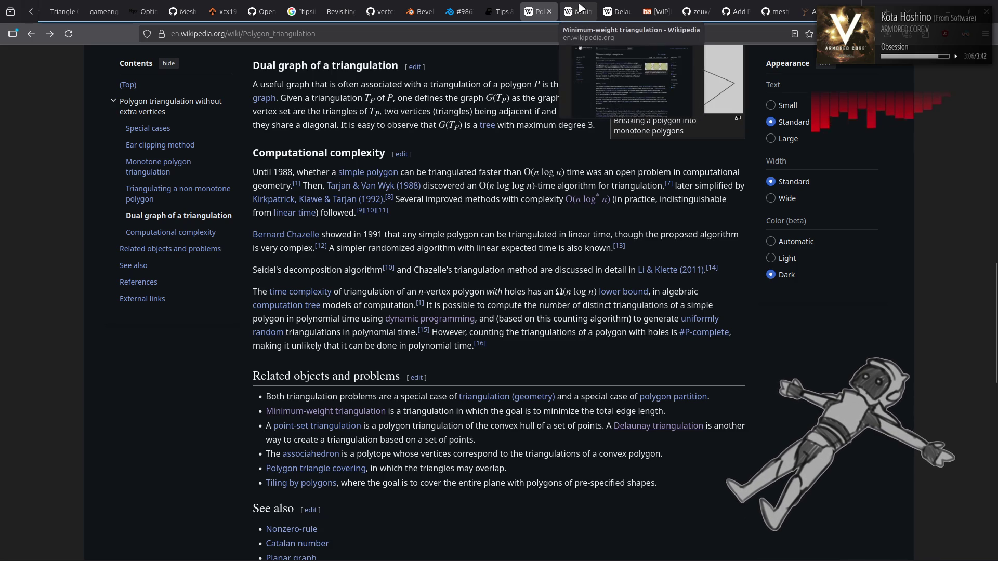
{"action": "left_click", "coordinate": [580, 8]}
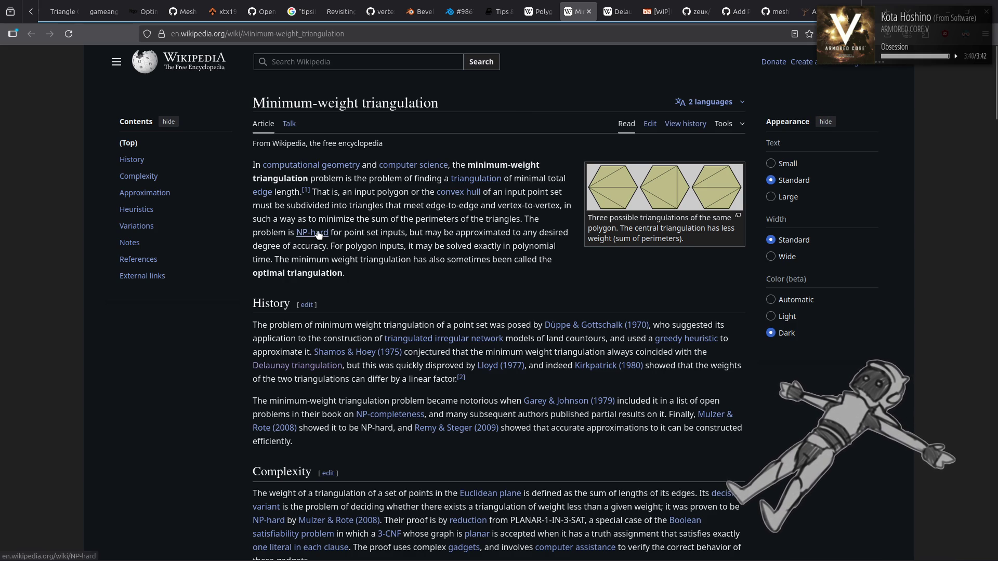
- Open the NP-hardness article from the NP-hard link in Minimum-weight triangulation
{"action": "mouse_move", "coordinate": [318, 235]}
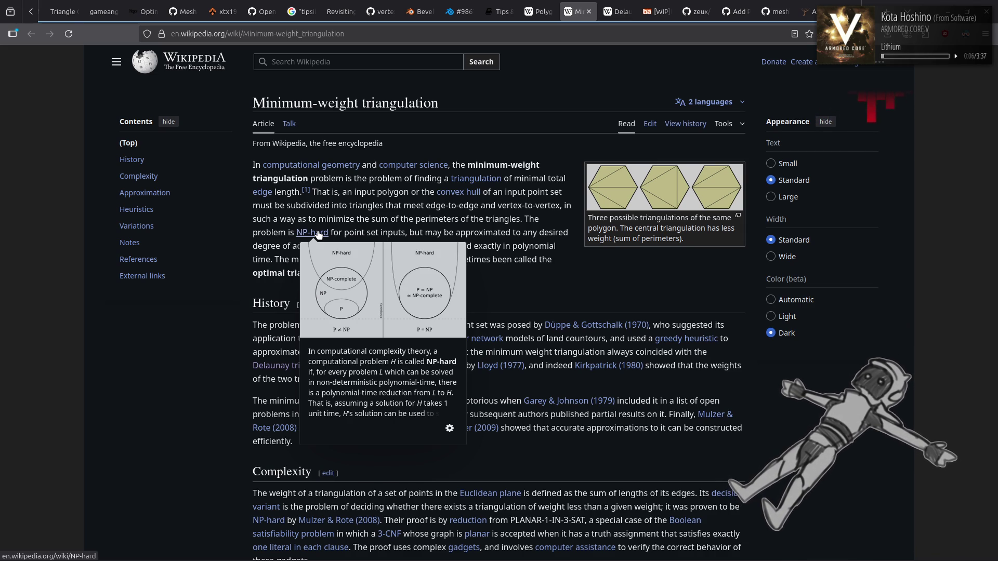
{"action": "left_click", "coordinate": [319, 234]}
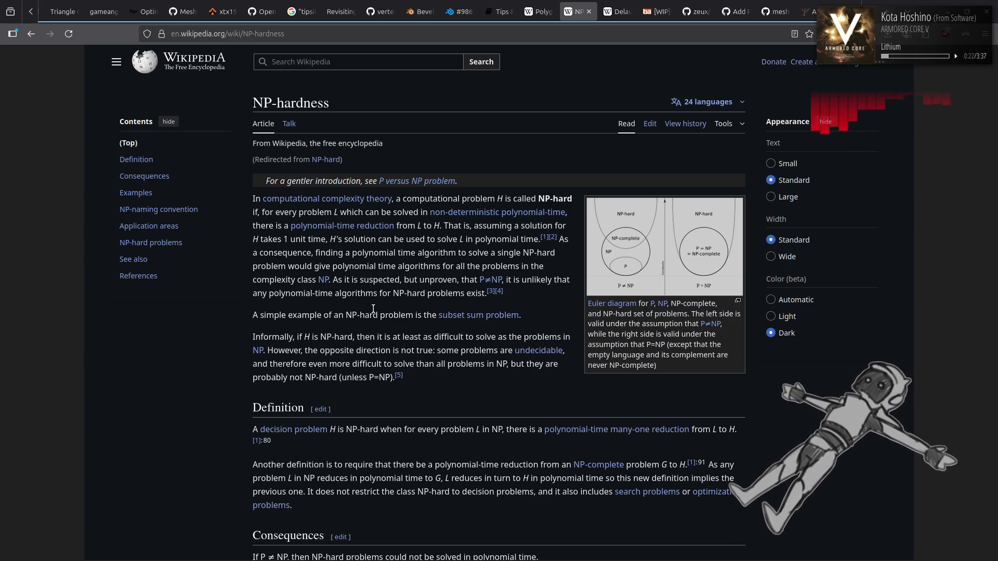
{"action": "key", "text": "alt+Left"}
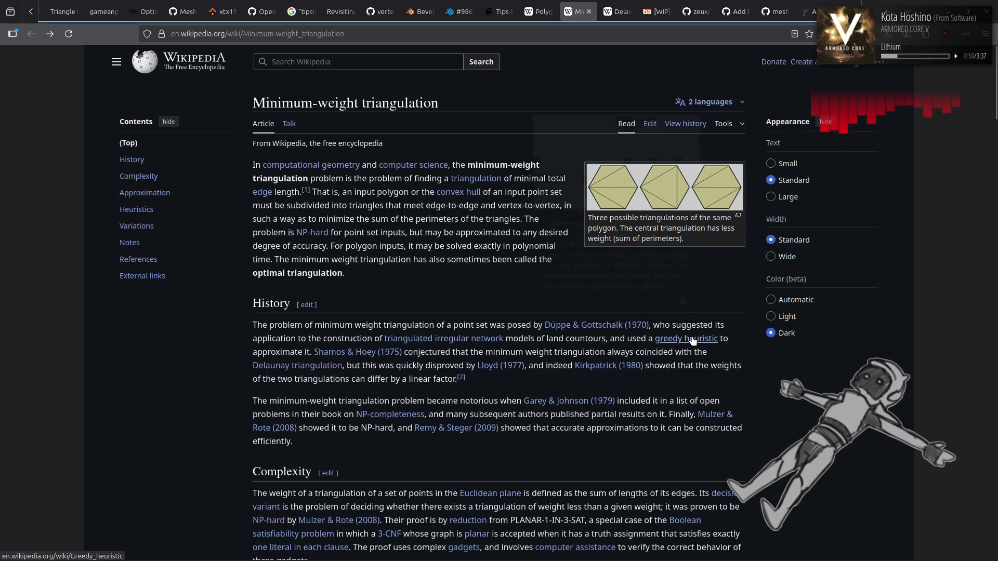
{"action": "mouse_move", "coordinate": [693, 340]}
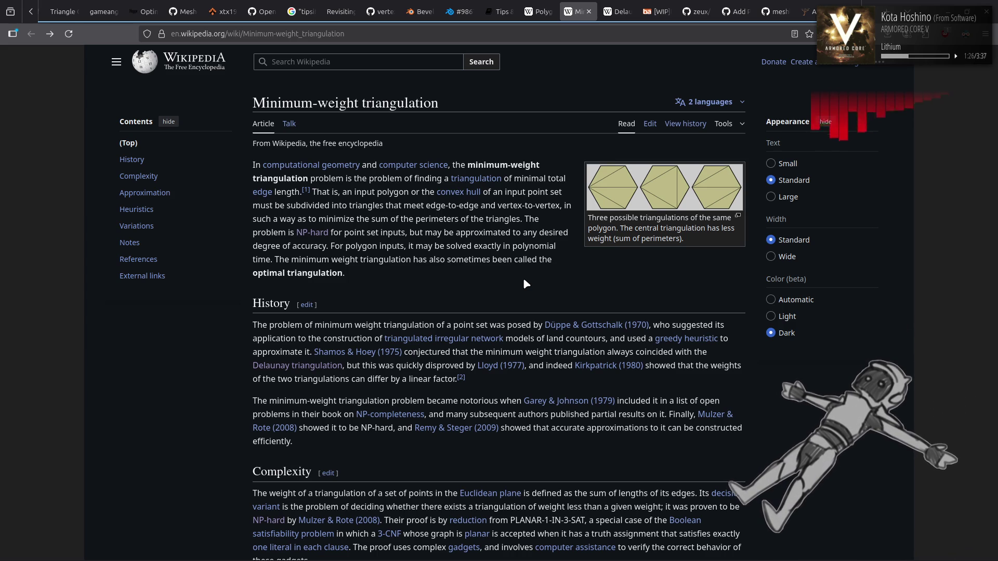
{"action": "scroll", "coordinate": [524, 280], "scroll_direction": "down", "scroll_amount": 3}
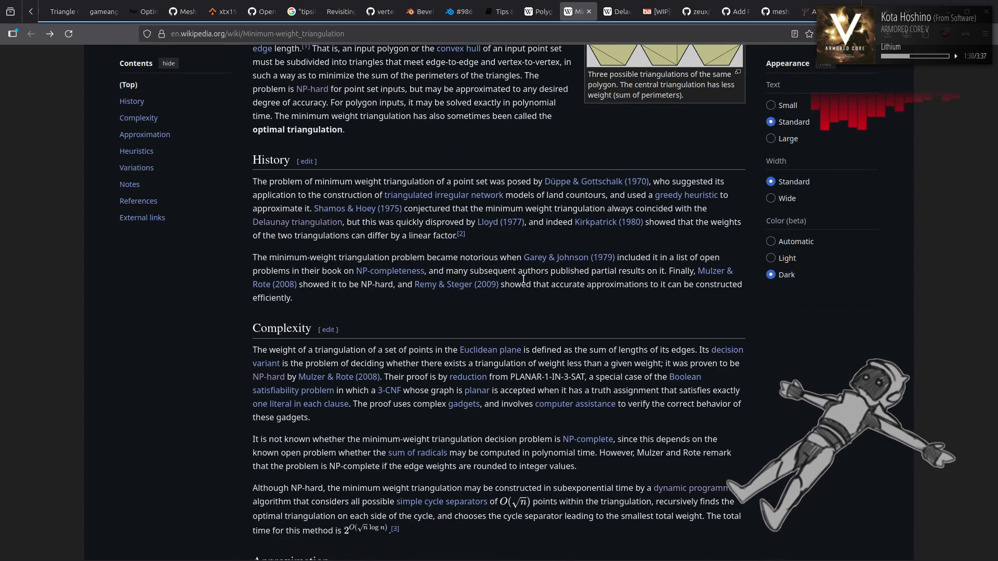
- Read Minimum-weight triangulation past History and Complexity down to the Heuristics section
{"action": "scroll", "coordinate": [523, 279], "scroll_direction": "down", "scroll_amount": 6}
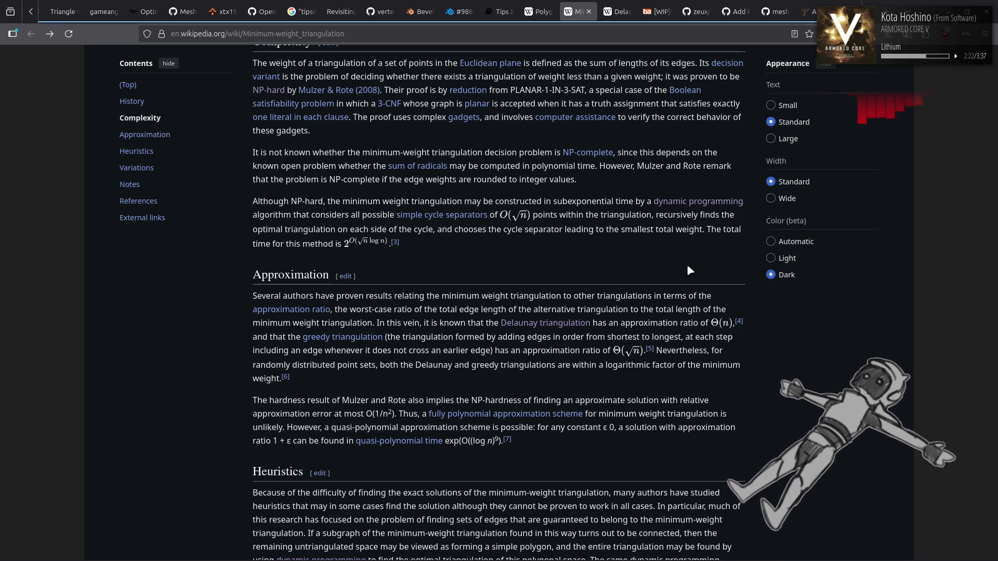
{"action": "scroll", "coordinate": [688, 267], "scroll_direction": "down", "scroll_amount": 4}
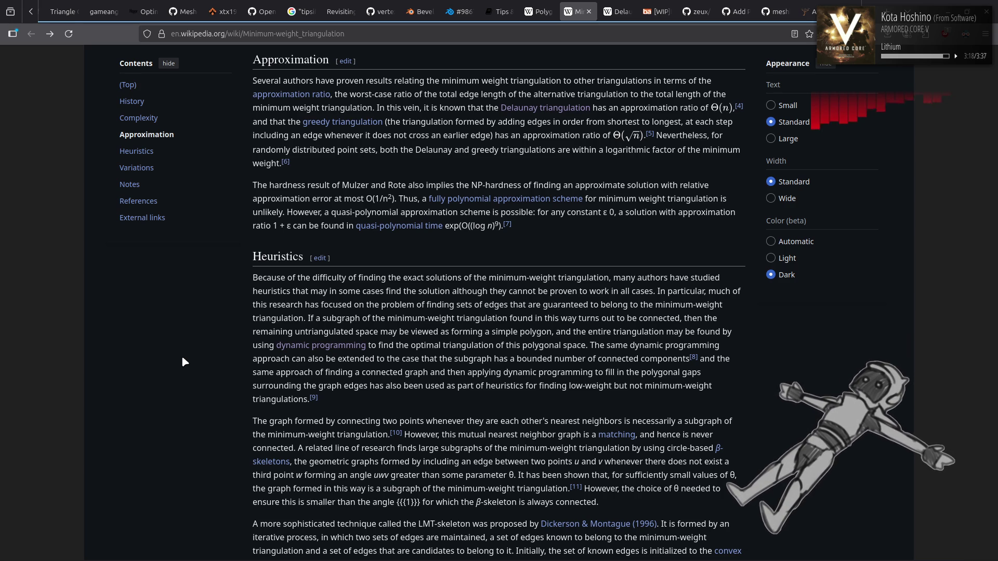
{"action": "scroll", "coordinate": [294, 354], "scroll_direction": "down", "scroll_amount": 2}
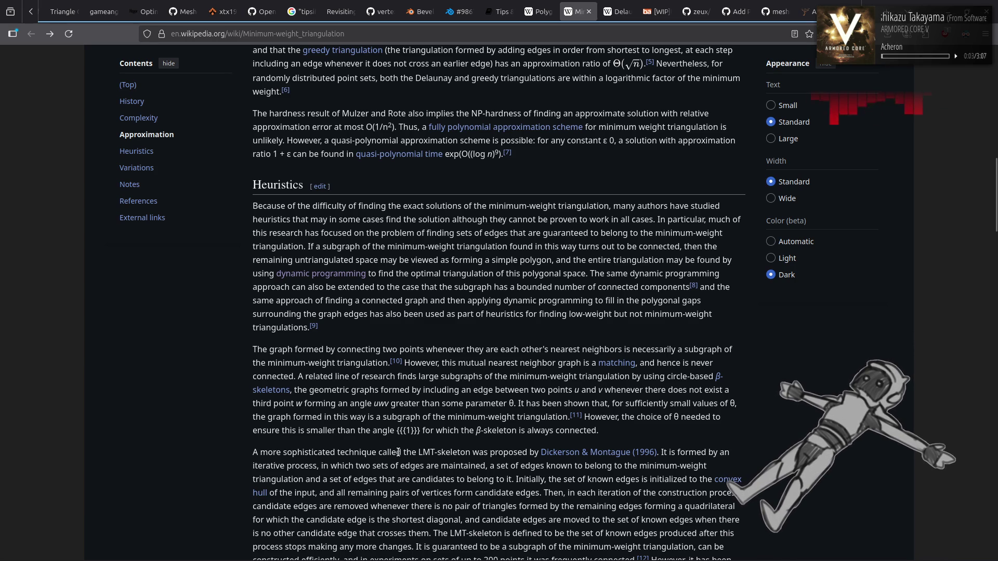
- Select the stray '{{{1}}}' placeholder in Heuristics, then read on into Variations
{"action": "left_click_drag", "start_coordinate": [396, 432], "coordinate": [420, 431]}
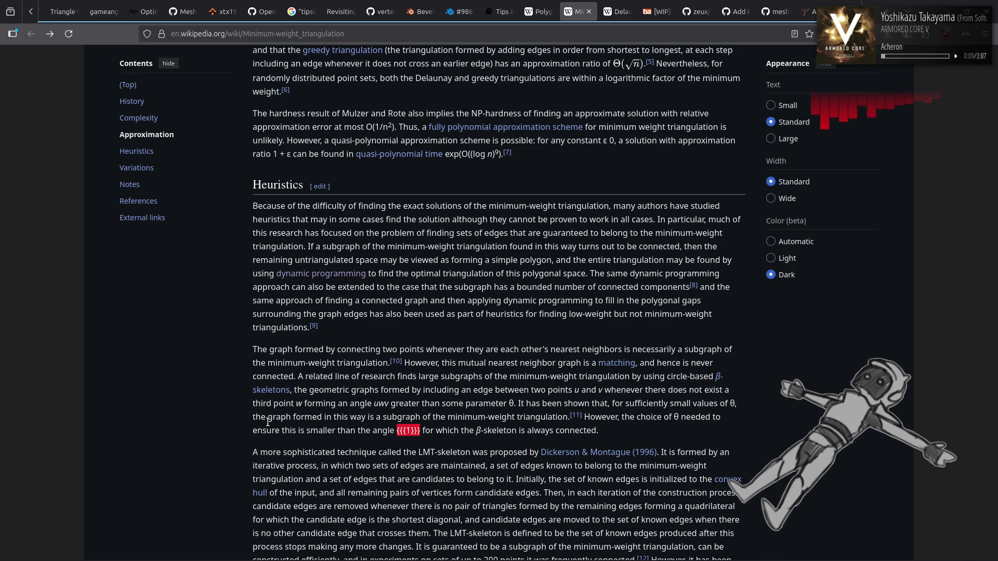
{"action": "scroll", "coordinate": [267, 422], "scroll_direction": "down", "scroll_amount": 3}
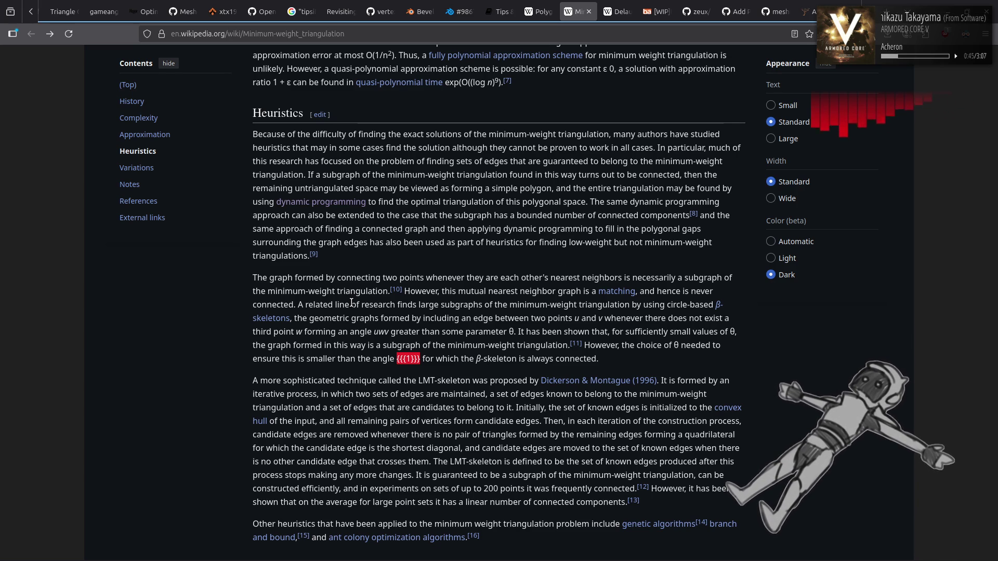
{"action": "scroll", "coordinate": [351, 302], "scroll_direction": "down", "scroll_amount": 2}
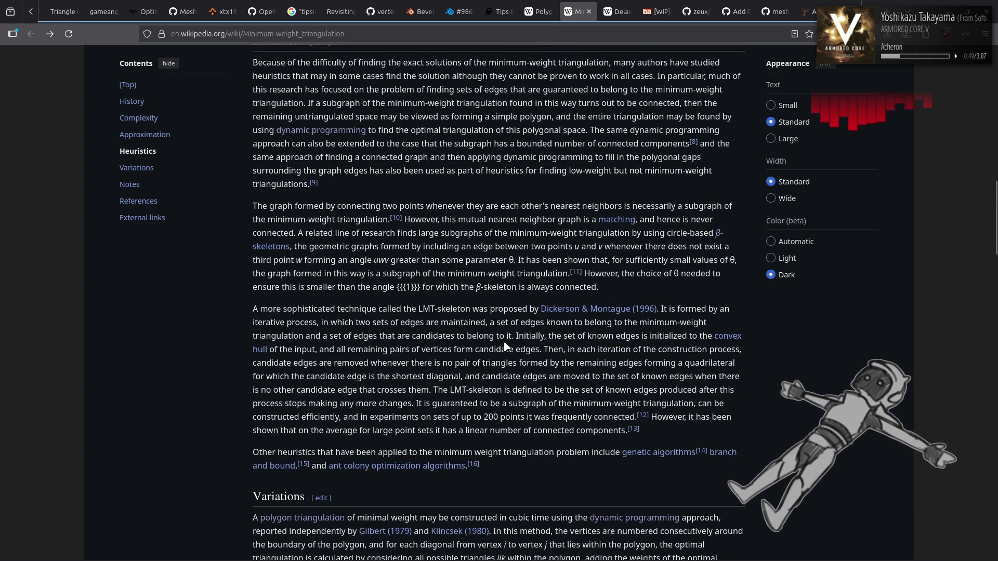
- Read through the Variations section down to the 21-entry Notes list
{"action": "scroll", "coordinate": [551, 374], "scroll_direction": "down", "scroll_amount": 2}
{"action": "mouse_move", "coordinate": [729, 386]}
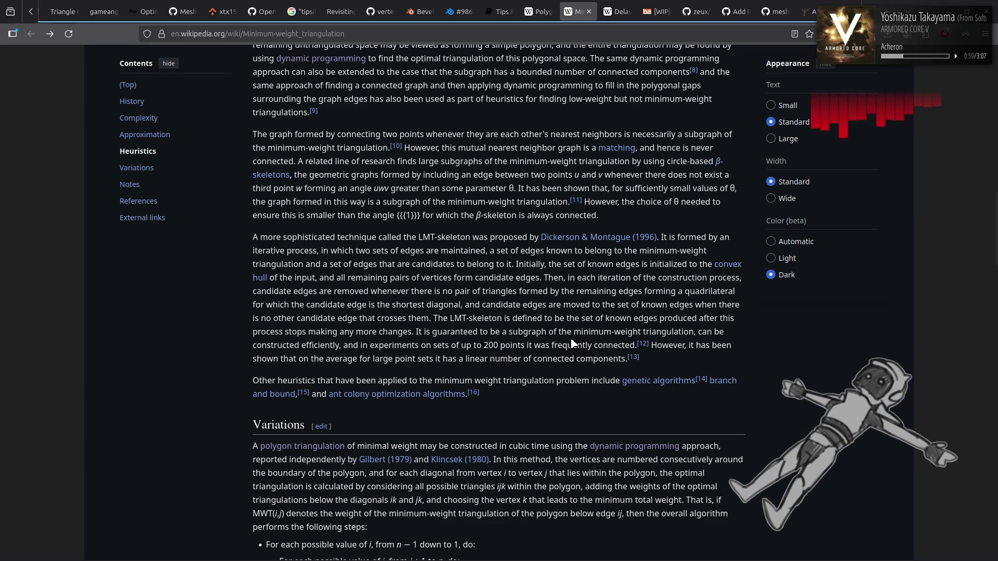
{"action": "scroll", "coordinate": [571, 340], "scroll_direction": "down", "scroll_amount": 3}
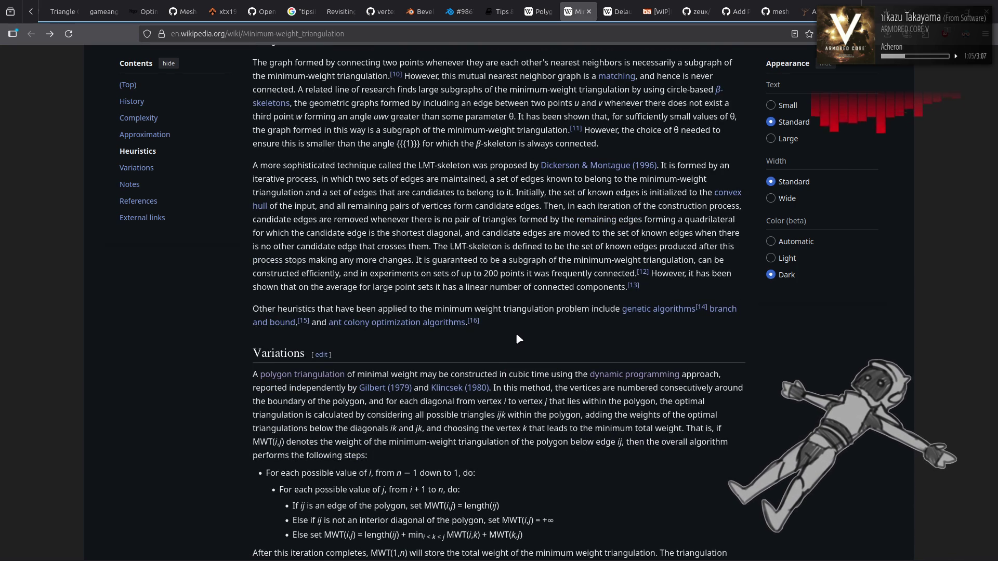
{"action": "scroll", "coordinate": [517, 335], "scroll_direction": "down", "scroll_amount": 3}
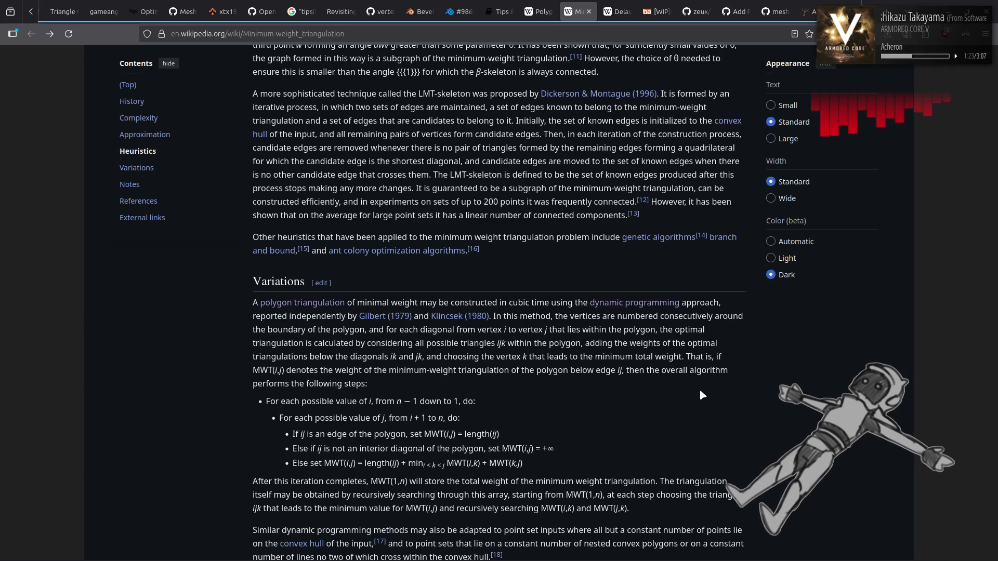
{"action": "scroll", "coordinate": [702, 395], "scroll_direction": "down", "scroll_amount": 3}
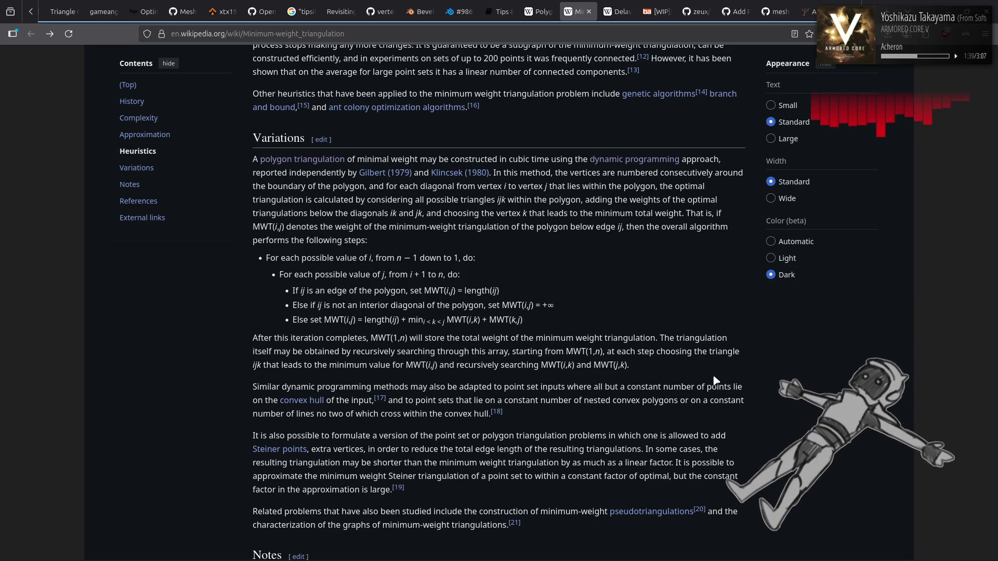
{"action": "scroll", "coordinate": [714, 376], "scroll_direction": "down", "scroll_amount": 5}
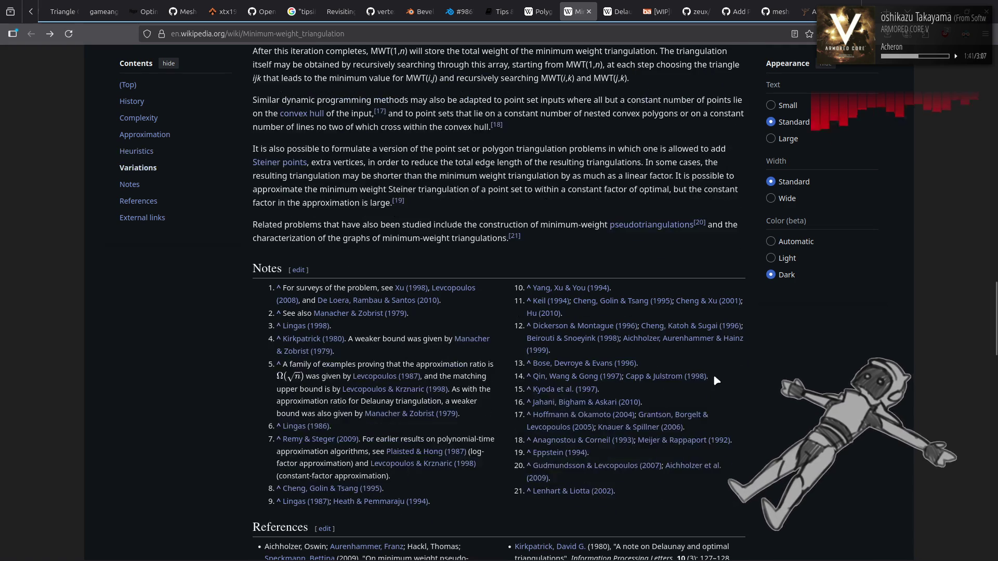
- Skim Delaunay triangulation's Algorithms sections, then return to Minimum-weight triangulation and close the Delaunay tab
{"action": "key", "text": "ctrl+Tab"}
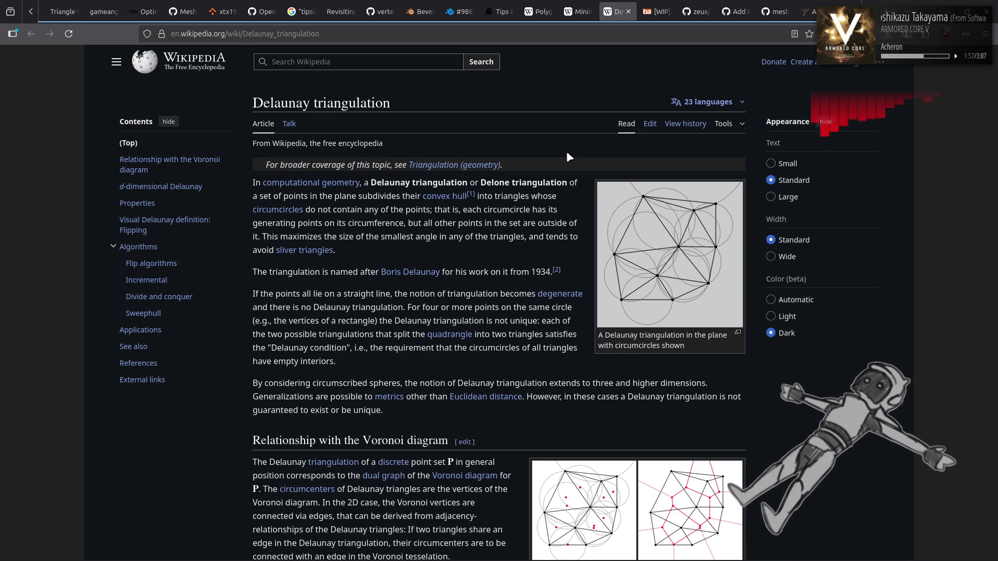
{"action": "scroll", "coordinate": [567, 153], "scroll_direction": "down", "scroll_amount": 8}
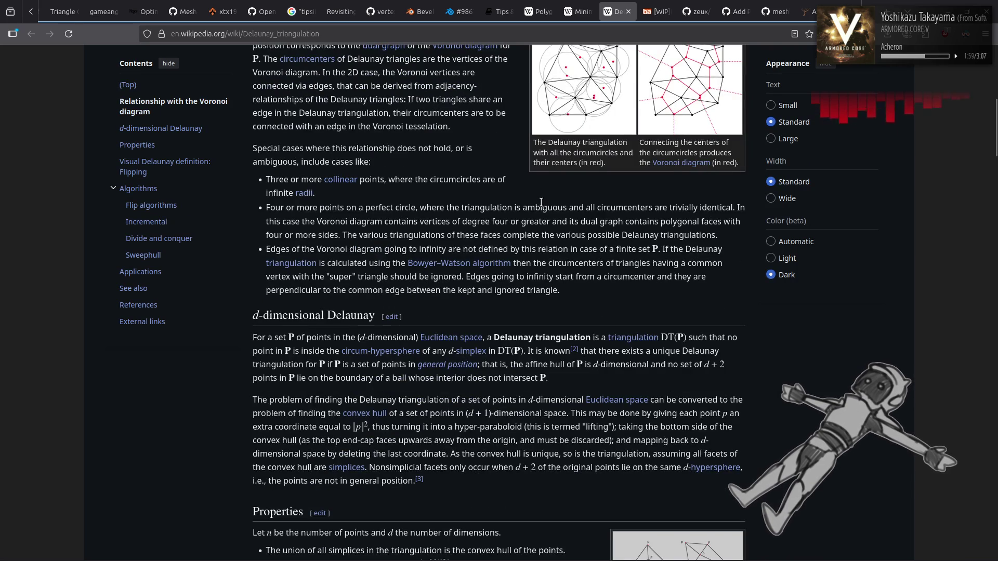
{"action": "scroll", "coordinate": [541, 202], "scroll_direction": "down", "scroll_amount": 4}
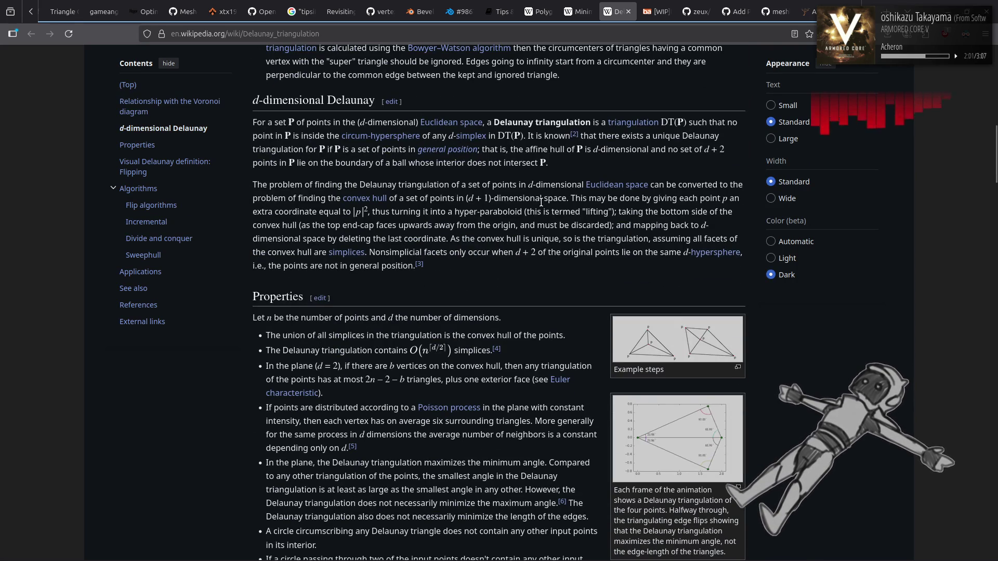
{"action": "scroll", "coordinate": [541, 202], "scroll_direction": "down", "scroll_amount": 2}
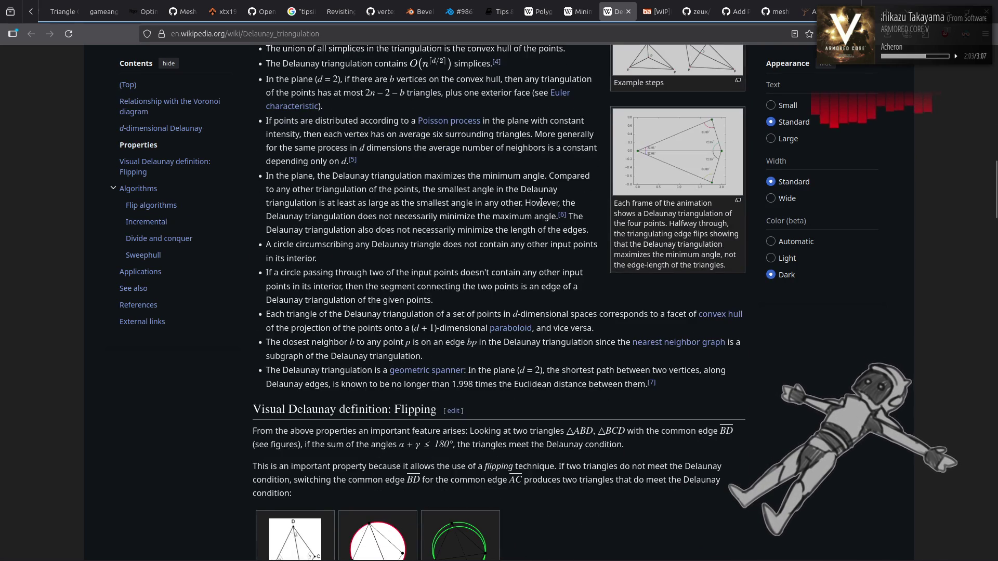
{"action": "scroll", "coordinate": [540, 202], "scroll_direction": "down", "scroll_amount": 4}
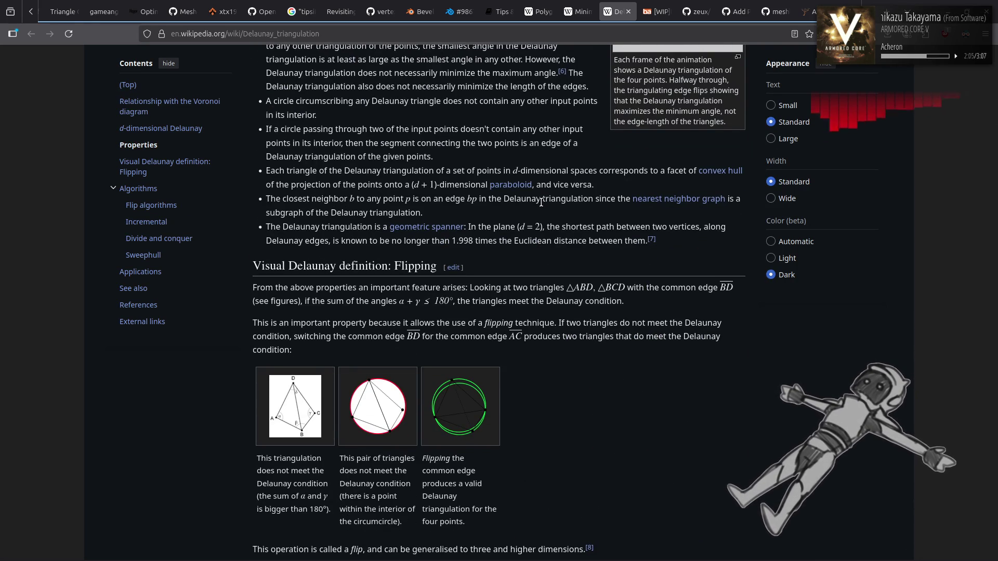
{"action": "scroll", "coordinate": [541, 202], "scroll_direction": "down", "scroll_amount": 1}
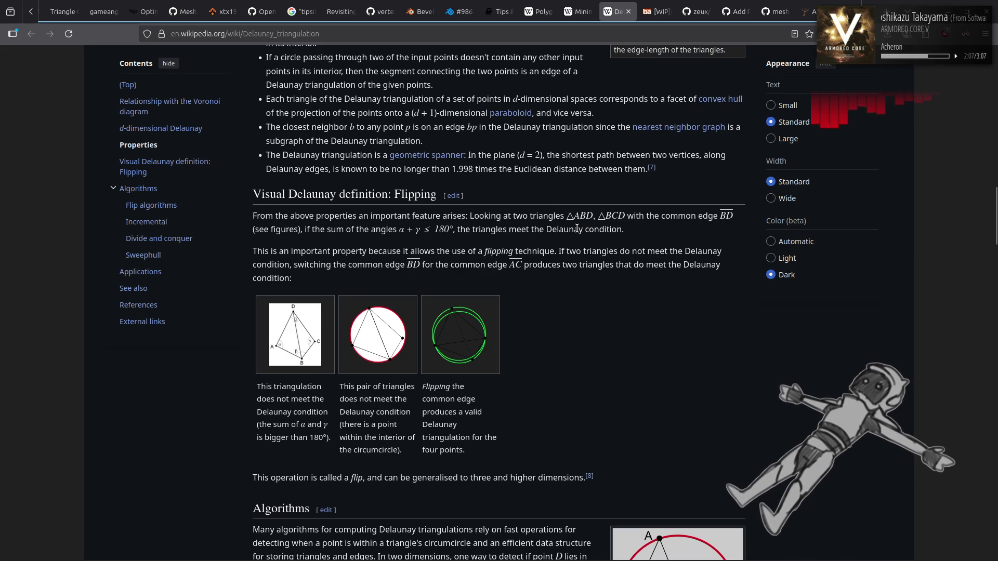
{"action": "scroll", "coordinate": [577, 229], "scroll_direction": "down", "scroll_amount": 4}
{"action": "scroll", "coordinate": [578, 231], "scroll_direction": "down", "scroll_amount": 5}
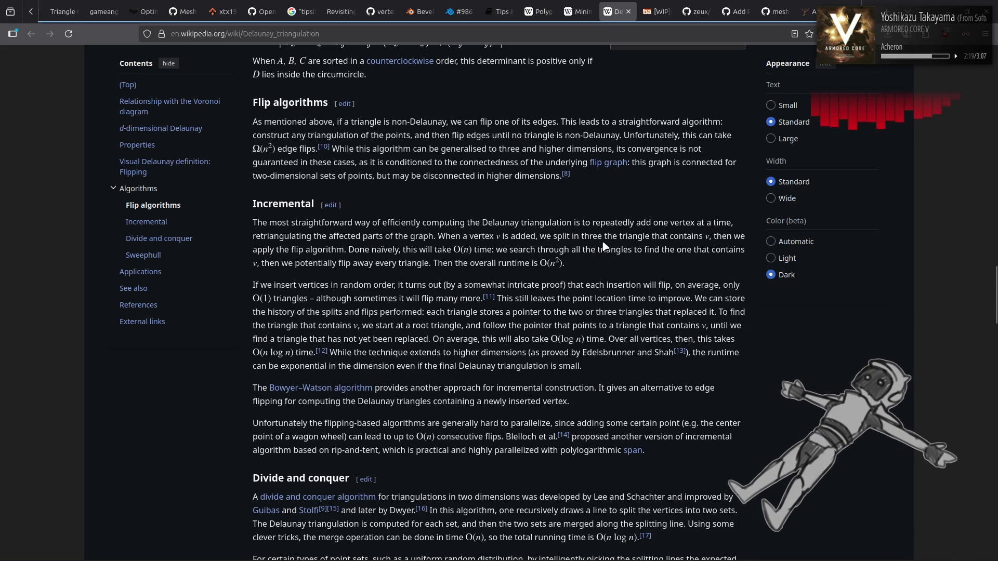
{"action": "scroll", "coordinate": [604, 245], "scroll_direction": "down", "scroll_amount": 5}
{"action": "scroll", "coordinate": [609, 239], "scroll_direction": "down", "scroll_amount": 8}
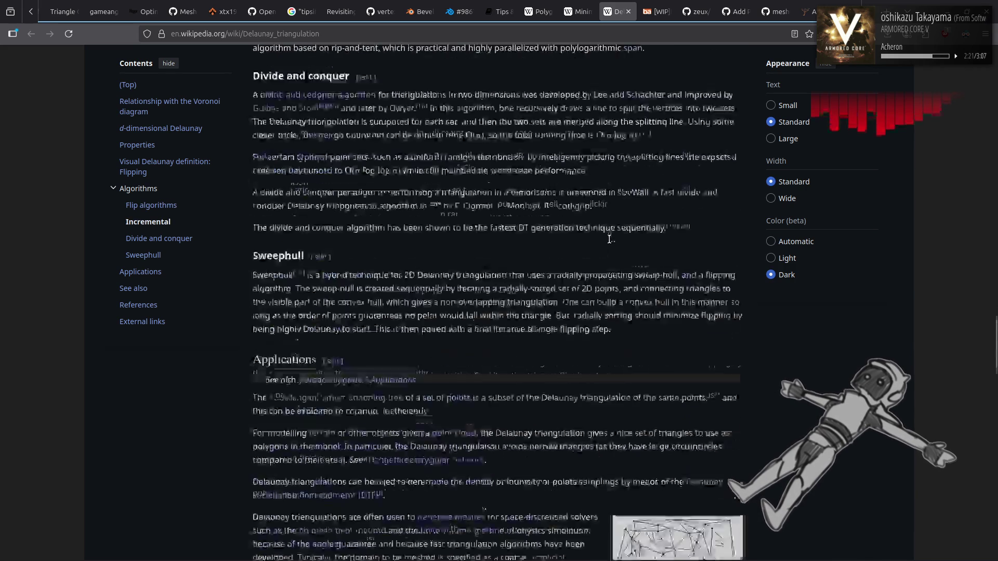
{"action": "left_click", "coordinate": [577, 11]}
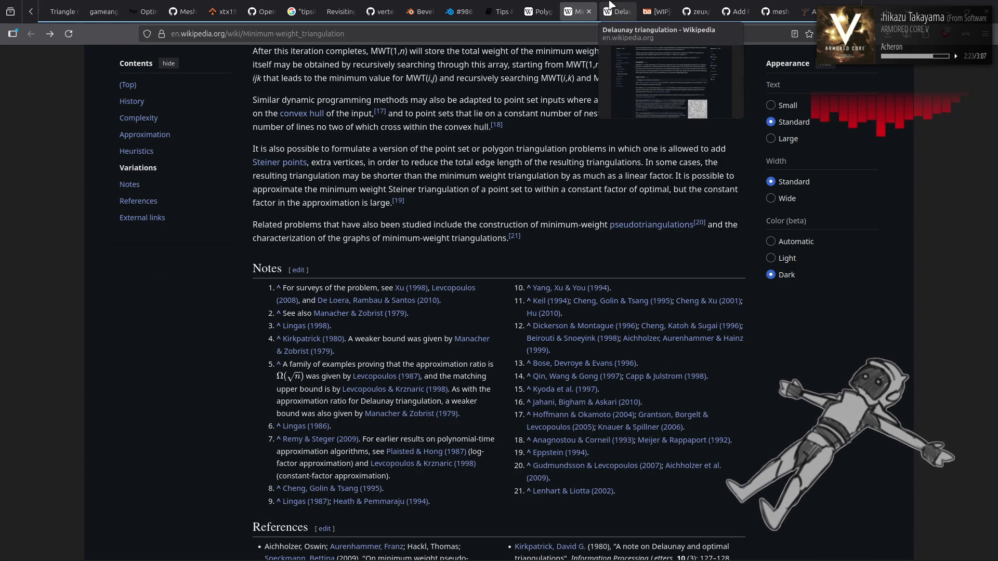
{"action": "middle_click", "coordinate": [612, 7]}
- Open Sweep line algorithm in a new tab from Polygon triangulation's 'sweep-line approach' link and view it
{"action": "left_click", "coordinate": [541, 8]}
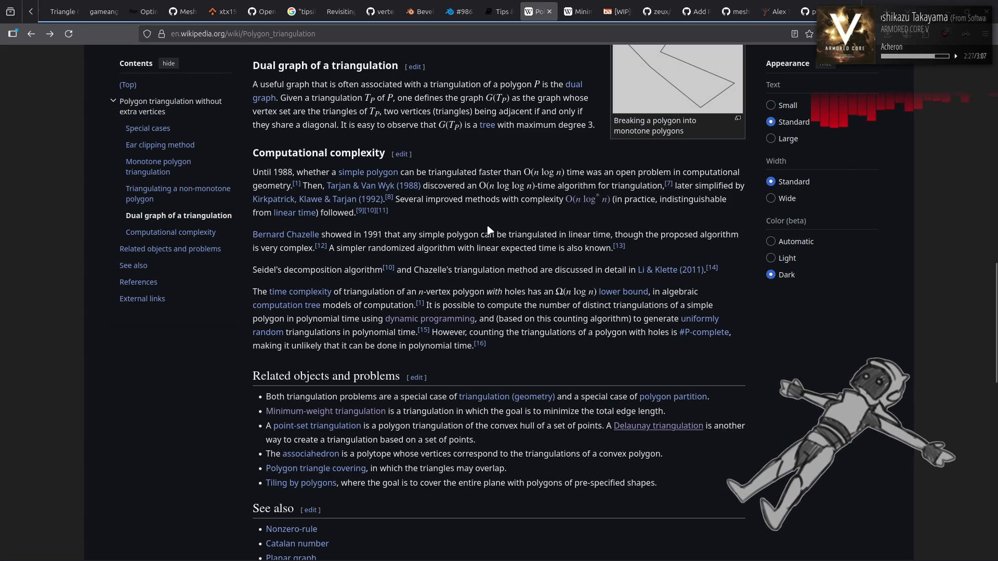
{"action": "scroll", "coordinate": [489, 230], "scroll_direction": "up", "scroll_amount": 6}
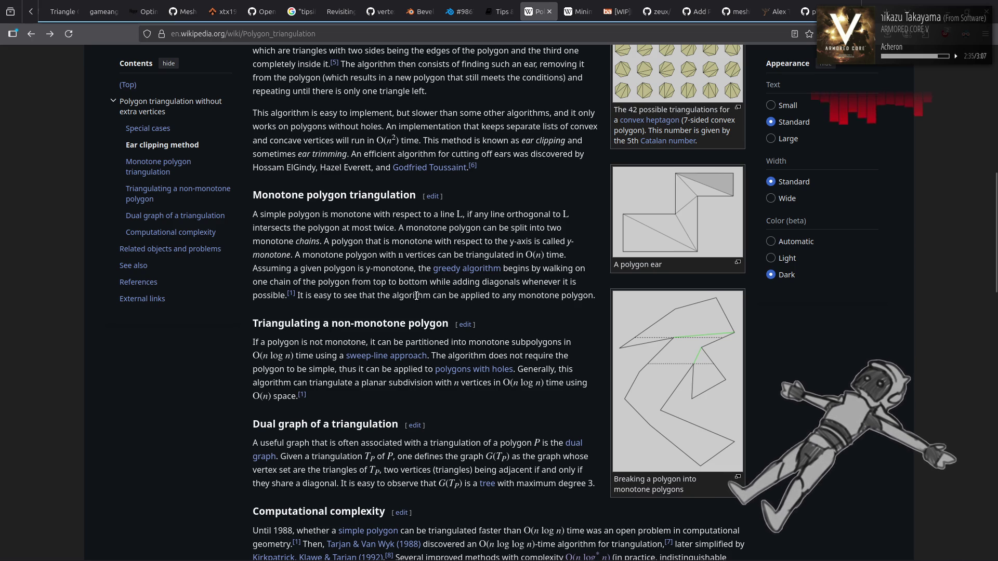
{"action": "mouse_move", "coordinate": [404, 359]}
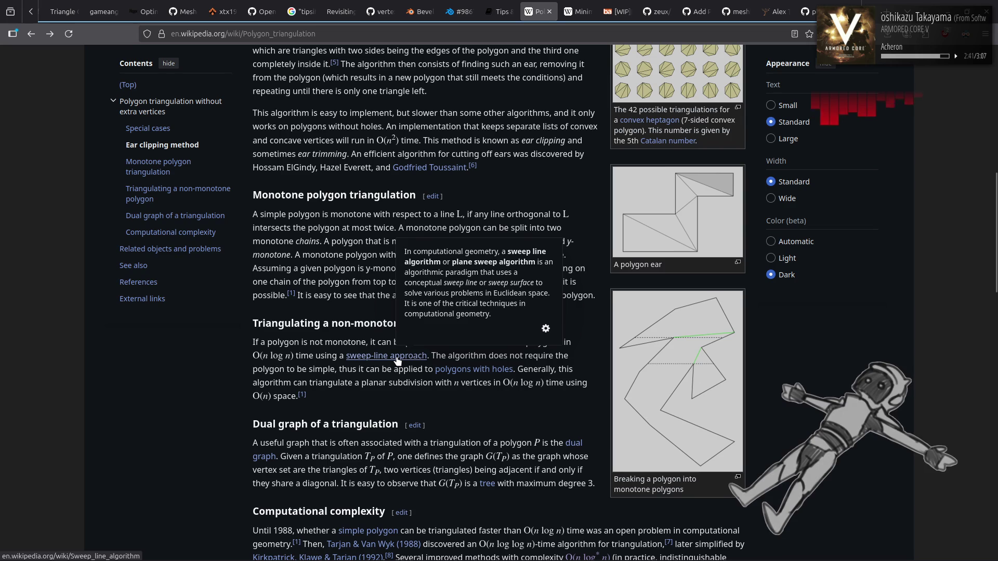
{"action": "middle_click", "coordinate": [397, 358]}
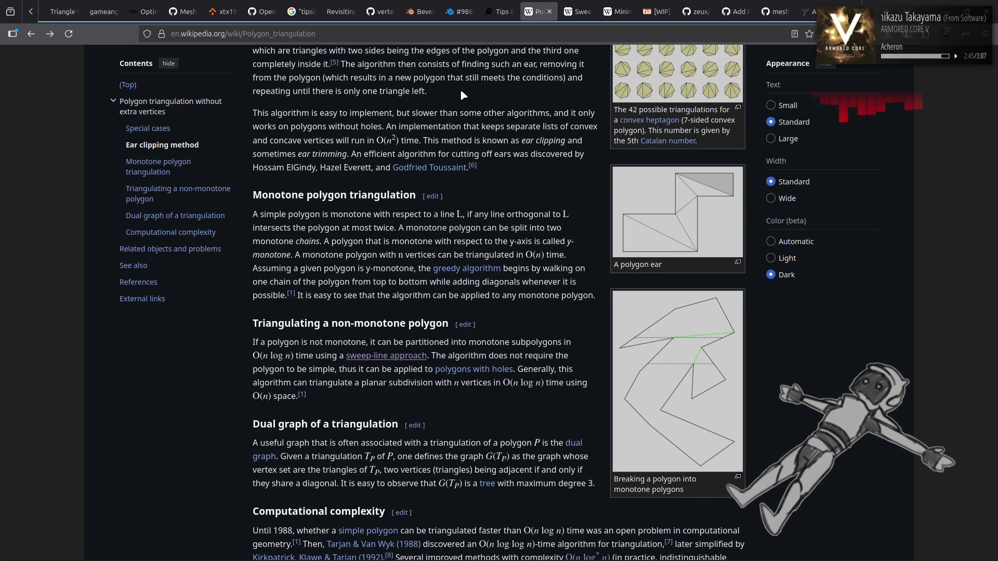
{"action": "left_click", "coordinate": [586, 6]}
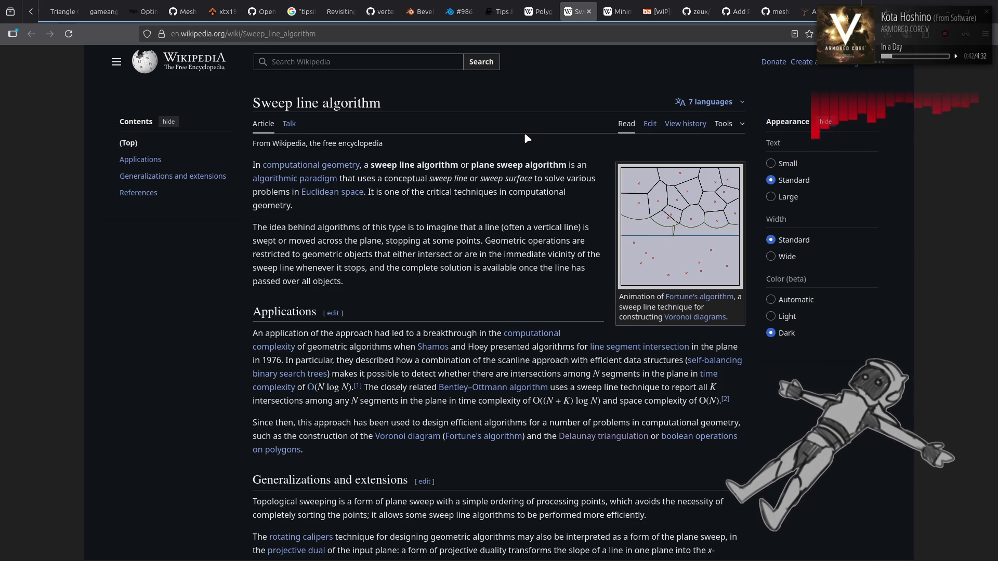
- Read the Sweep line algorithm article down to its References, then close its tab
{"action": "scroll", "coordinate": [524, 136], "scroll_direction": "down", "scroll_amount": 3}
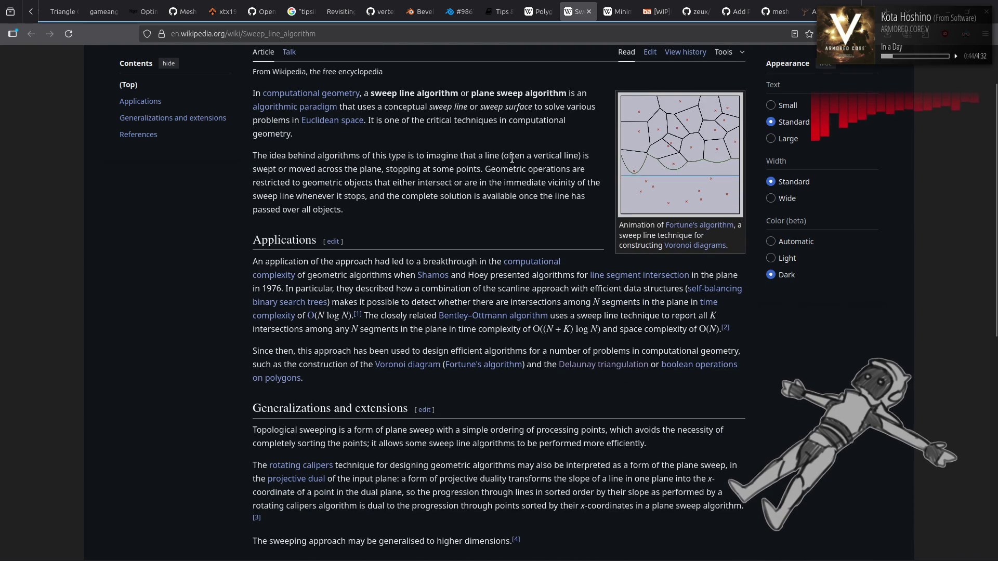
{"action": "scroll", "coordinate": [512, 158], "scroll_direction": "down", "scroll_amount": 3}
{"action": "scroll", "coordinate": [511, 210], "scroll_direction": "down", "scroll_amount": 8}
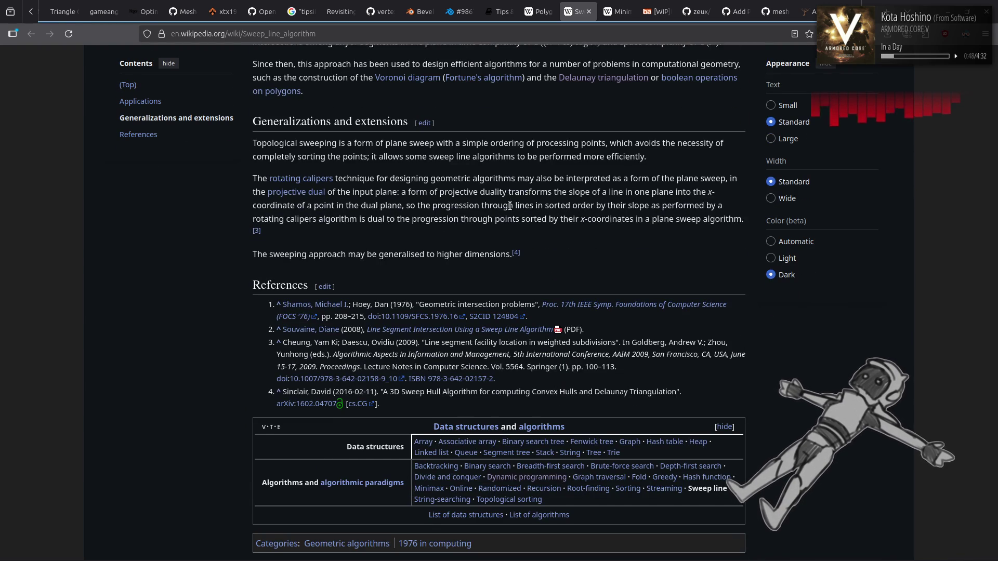
{"action": "left_click", "coordinate": [589, 12]}
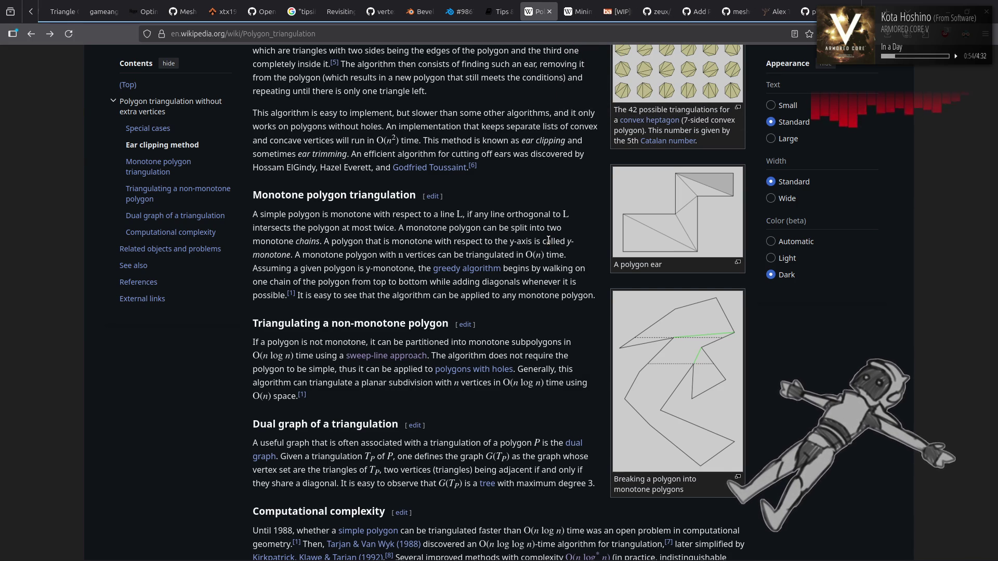
- Skim the Polygon triangulation article down and back up, then return to the Minimum-weight triangulation tab
{"action": "scroll", "coordinate": [549, 240], "scroll_direction": "down", "scroll_amount": 10}
{"action": "scroll", "coordinate": [549, 241], "scroll_direction": "down", "scroll_amount": 10}
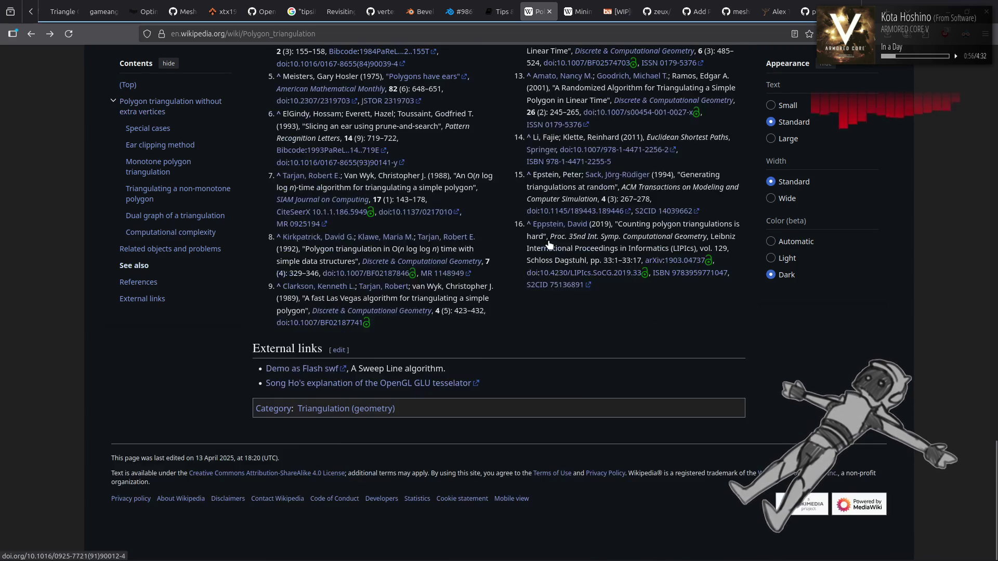
{"action": "scroll", "coordinate": [548, 242], "scroll_direction": "up", "scroll_amount": 6}
{"action": "scroll", "coordinate": [549, 244], "scroll_direction": "up", "scroll_amount": 6}
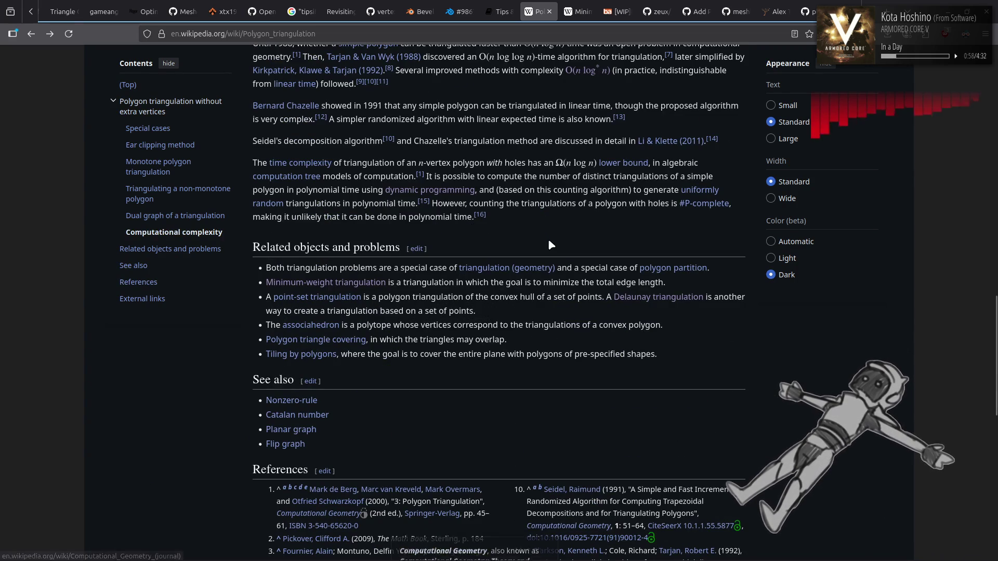
{"action": "scroll", "coordinate": [549, 245], "scroll_direction": "up", "scroll_amount": 2}
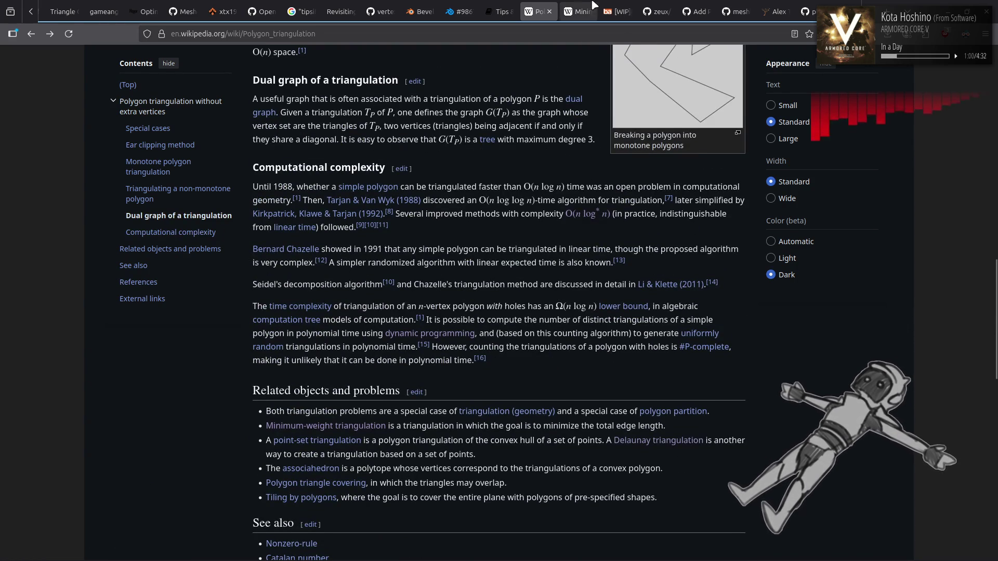
{"action": "left_click", "coordinate": [576, 12]}
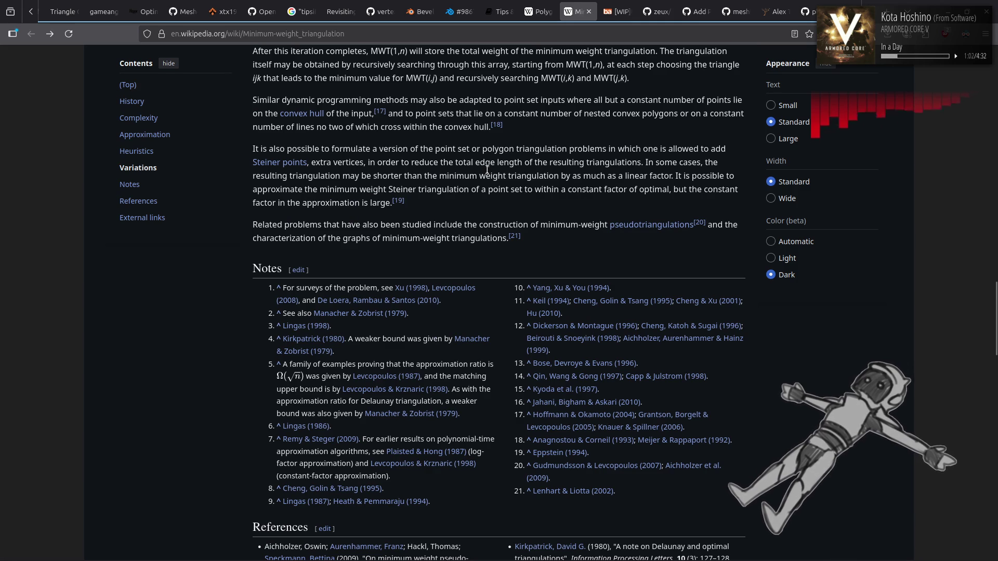
- Jump to the top of the Minimum-weight triangulation article and skim its introduction
{"action": "key", "text": "Home"}
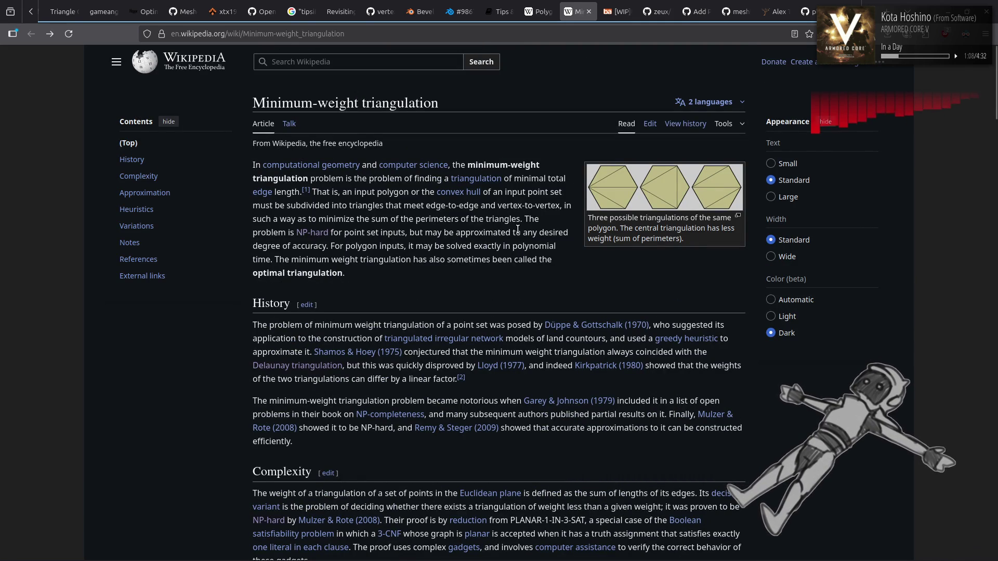
{"action": "scroll", "coordinate": [519, 231], "scroll_direction": "down", "scroll_amount": 2}
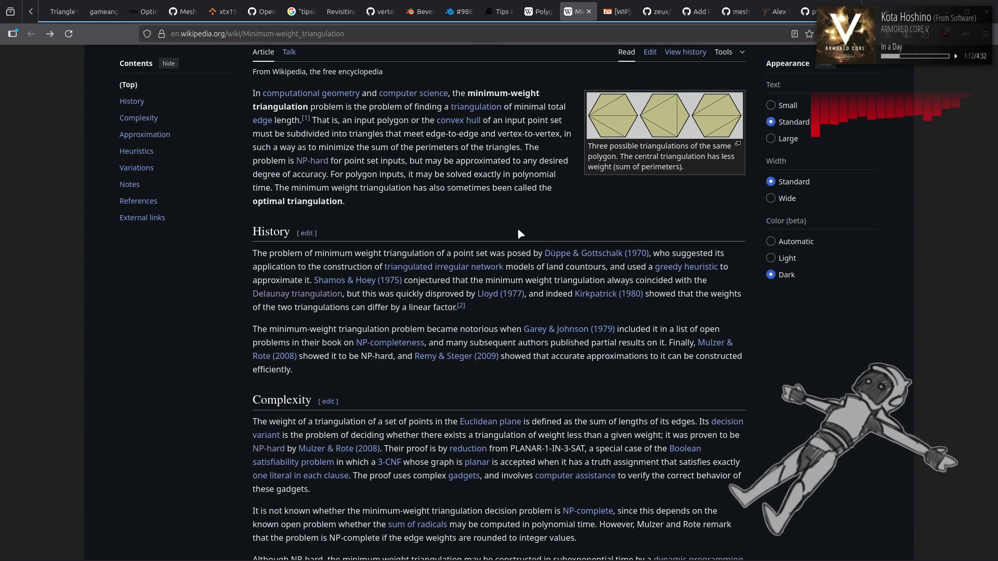
{"action": "scroll", "coordinate": [518, 230], "scroll_direction": "down", "scroll_amount": 10}
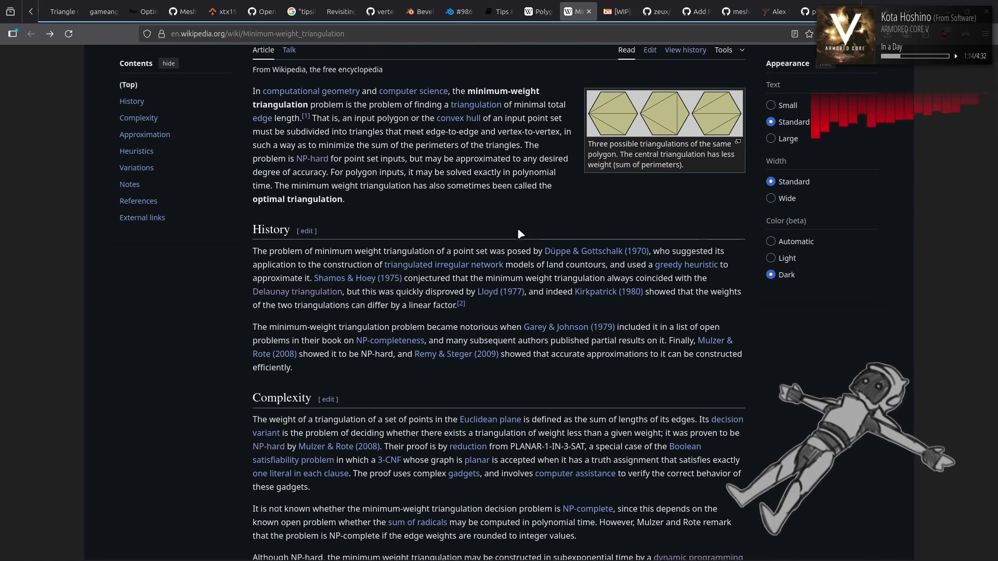
{"action": "scroll", "coordinate": [517, 229], "scroll_direction": "up", "scroll_amount": 12}
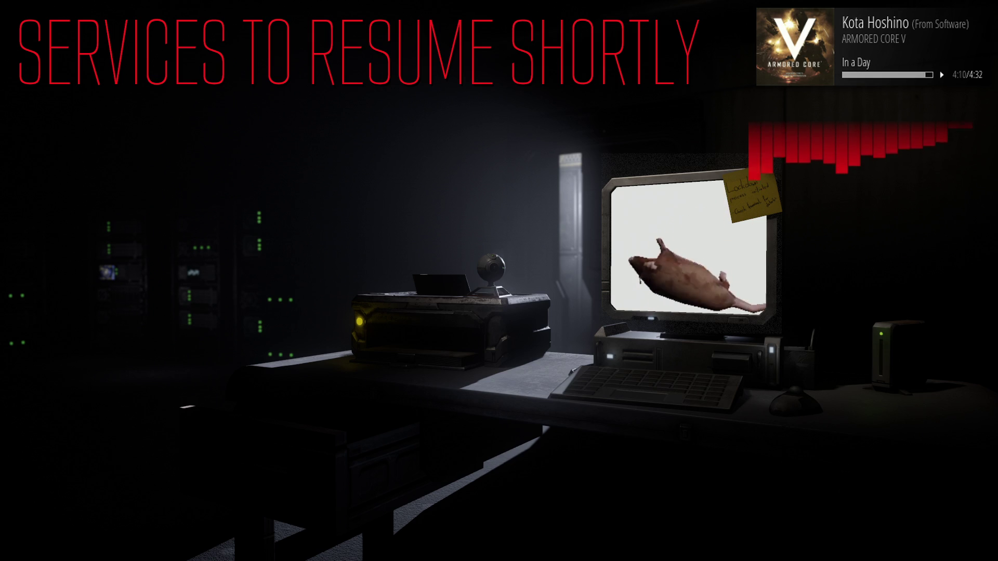
- Skip the break-screen music ahead to the next track, 'Why Don't You Come Down'
{"action": "key", "text": "XF86AudioNext"}
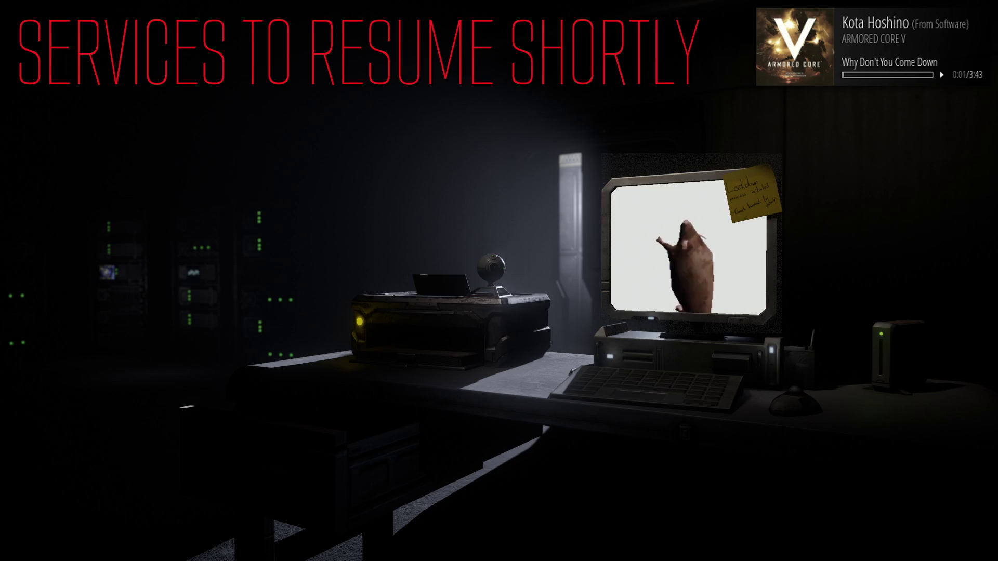
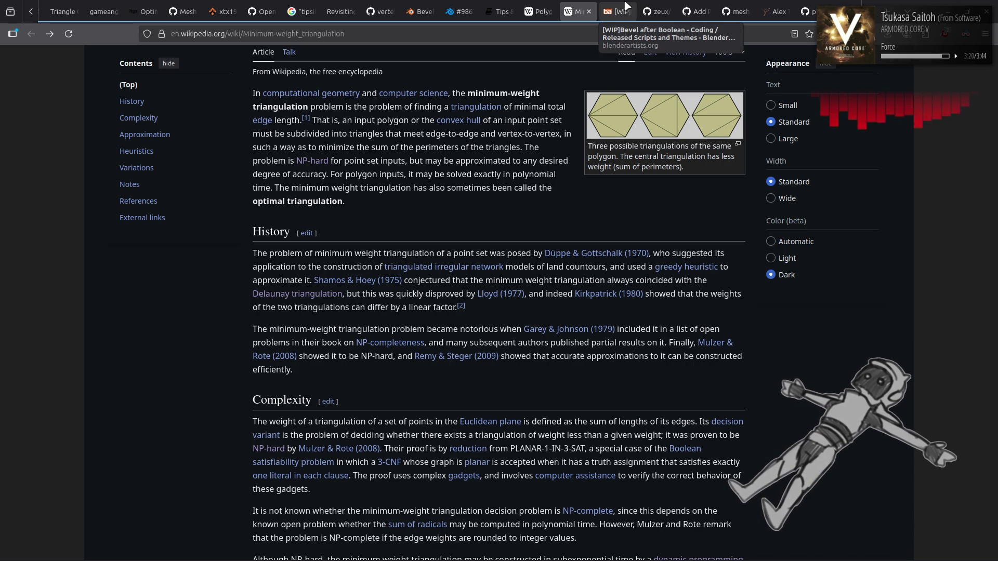
- Close the Bevel after Boolean tab and open a new tab beside the current one
{"action": "middle_click", "coordinate": [625, 5]}
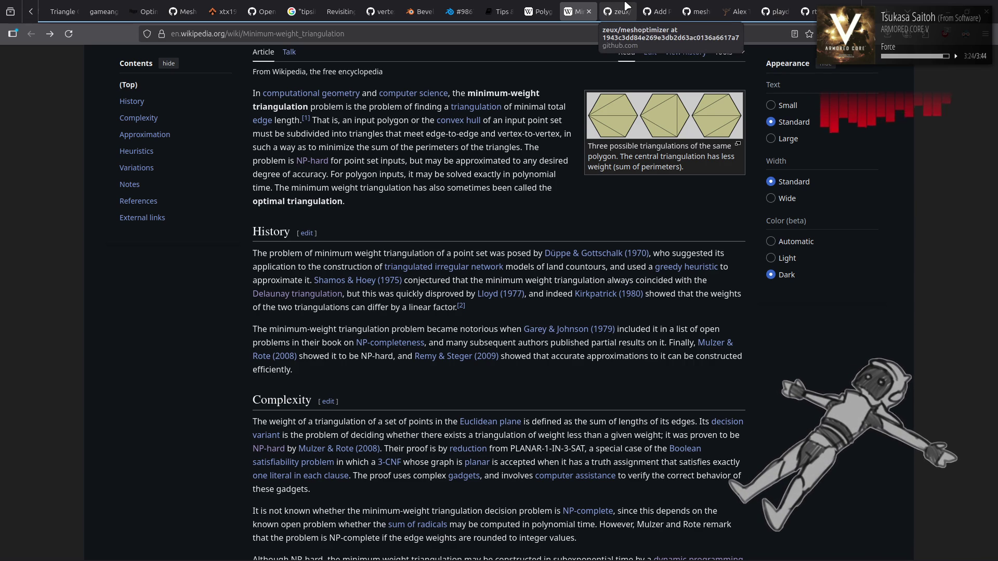
{"action": "right_click", "coordinate": [573, 6]}
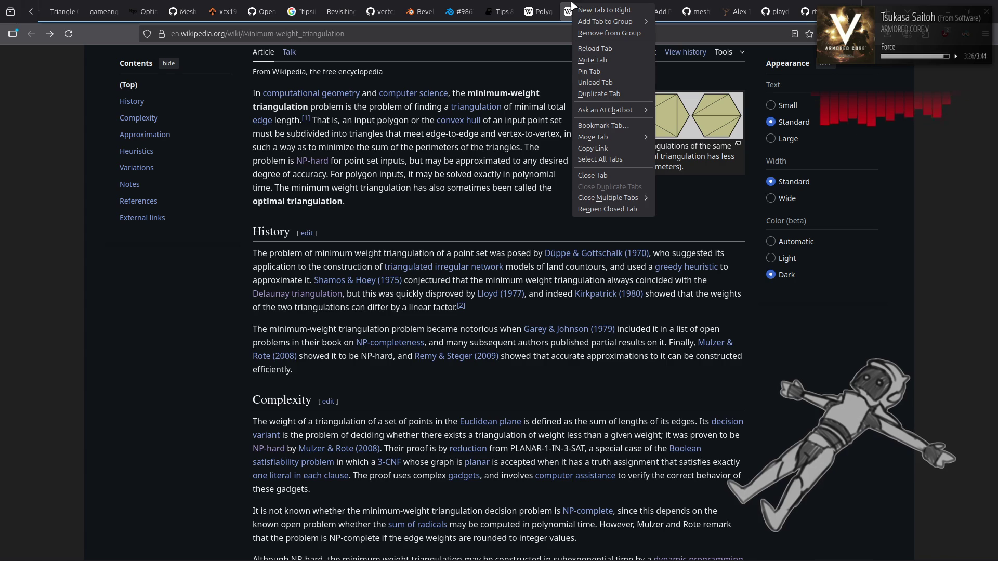
{"action": "left_click", "coordinate": [580, 11]}
- Search Google for 'polygon ear clipping triangulation' and expand the AI Overview
{"action": "type", "text": "p"}
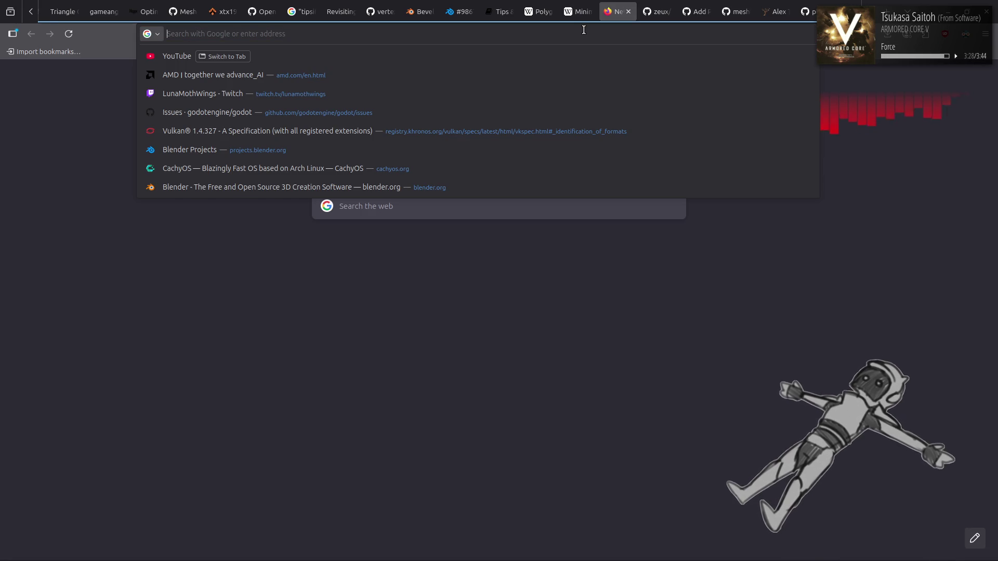
{"action": "type", "text": "olyong e"}
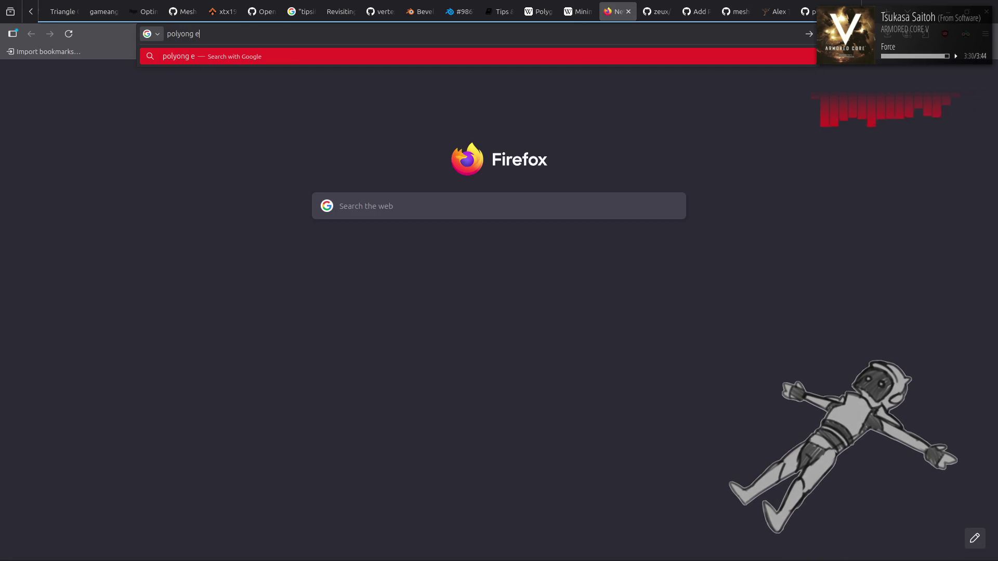
{"action": "key", "text": "BackSpace"}
{"action": "key", "text": "BackSpace"}
{"action": "key", "text": "BackSpace"}
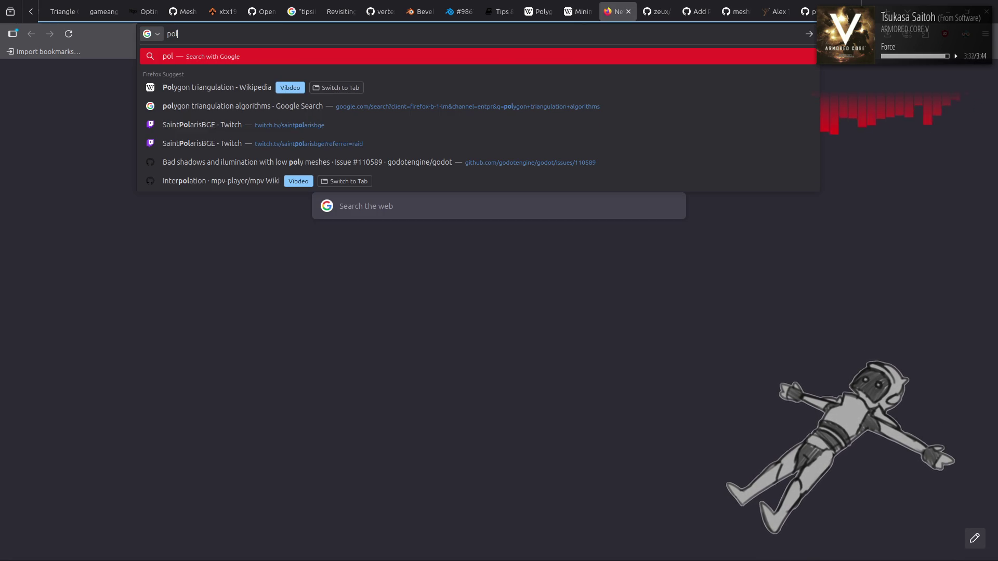
{"action": "type", "text": "lygon"}
{"action": "key", "text": "BackSpace"}
{"action": "key", "text": "BackSpace"}
{"action": "key", "text": "BackSpace"}
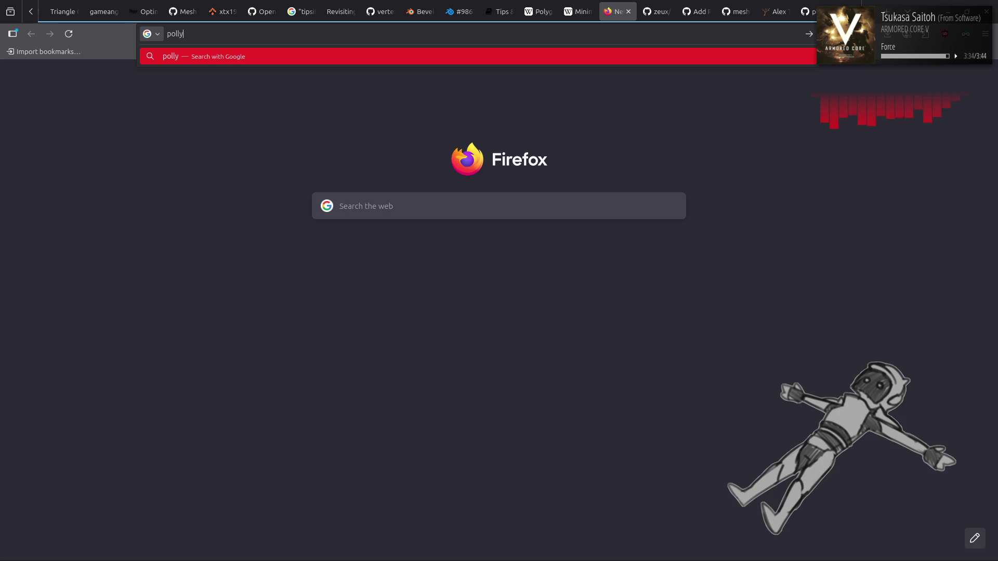
{"action": "type", "text": "ygon "}
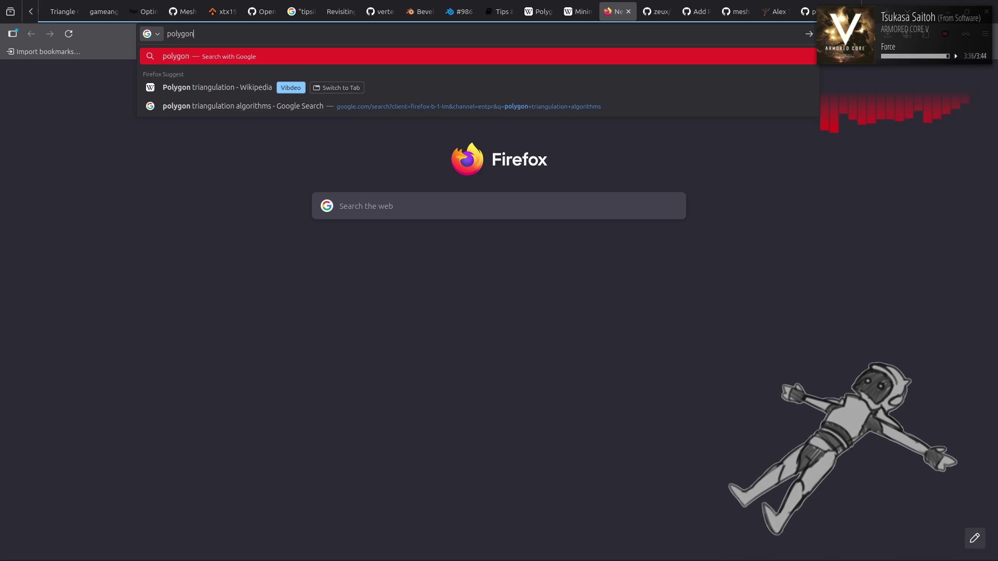
{"action": "type", "text": "ear"}
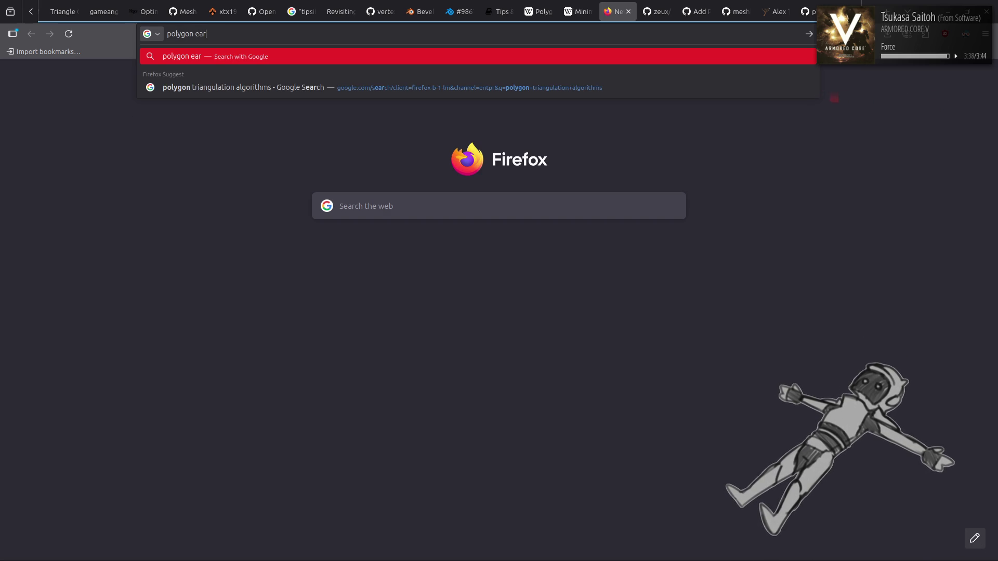
{"action": "type", "text": " clipping "}
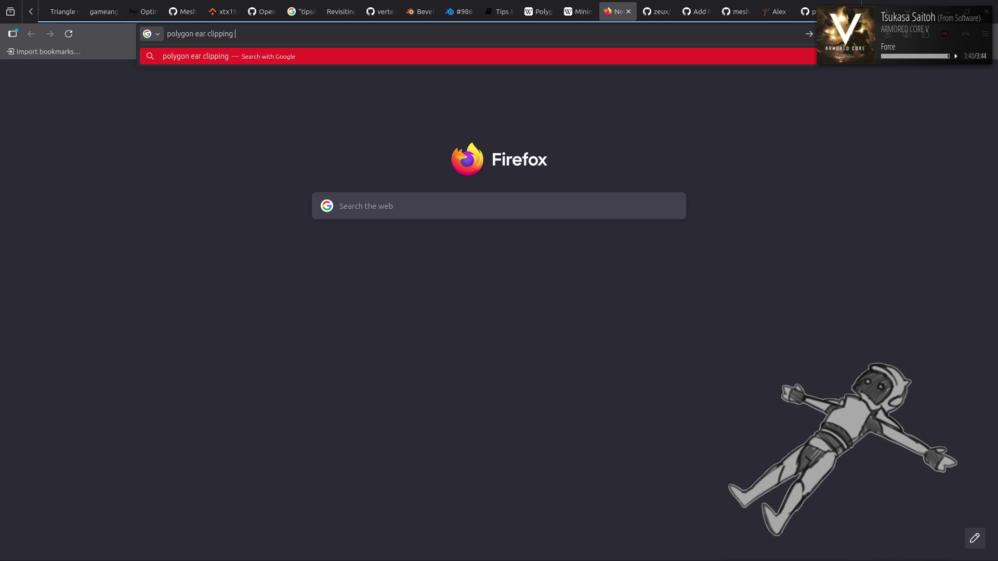
{"action": "type", "text": "triangulation"}
{"action": "key", "text": "Return"}
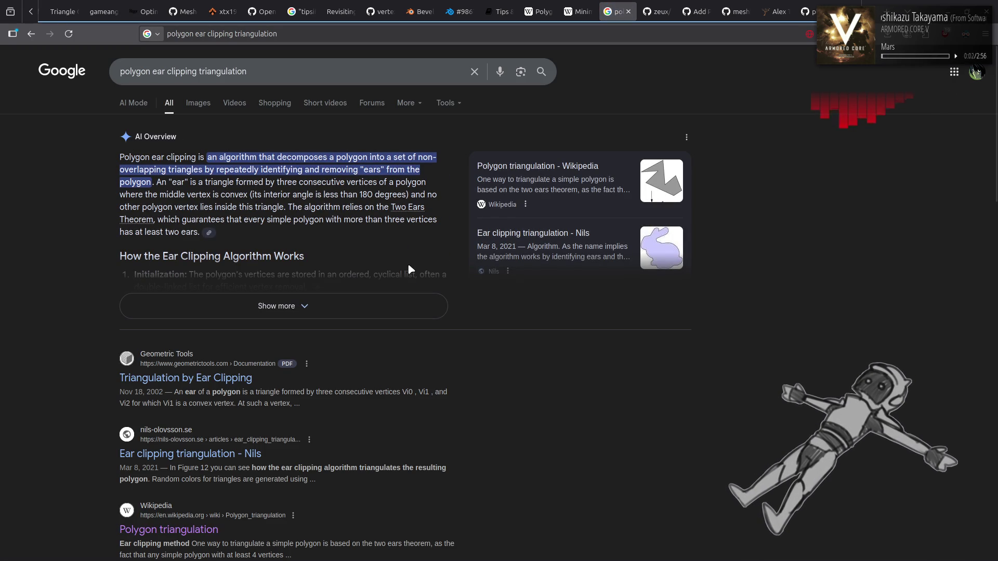
{"action": "left_click", "coordinate": [390, 318]}
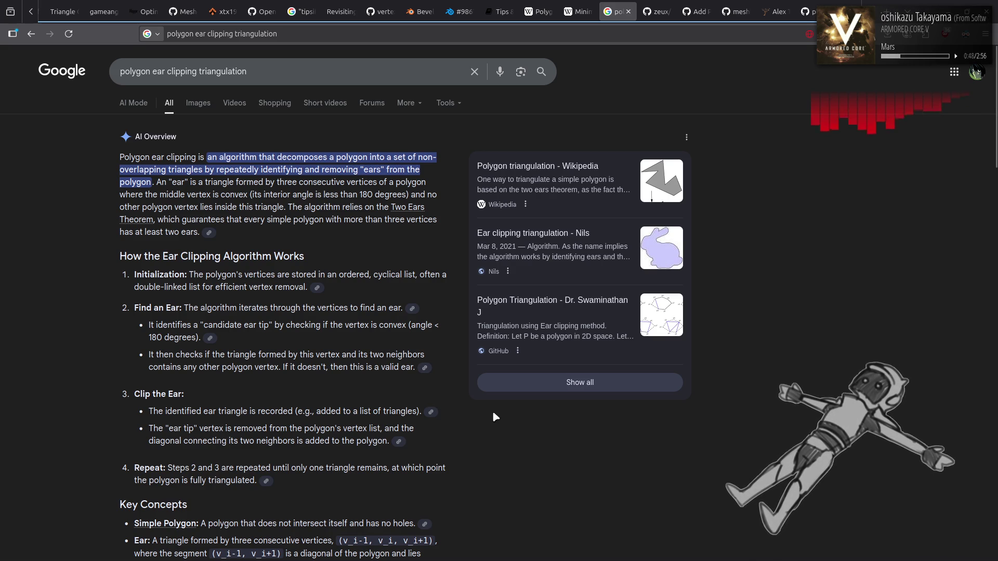
- Read down through the ear clipping steps and time complexity, then go back to the triangulation algorithms results
{"action": "scroll", "coordinate": [510, 415], "scroll_direction": "down", "scroll_amount": 3}
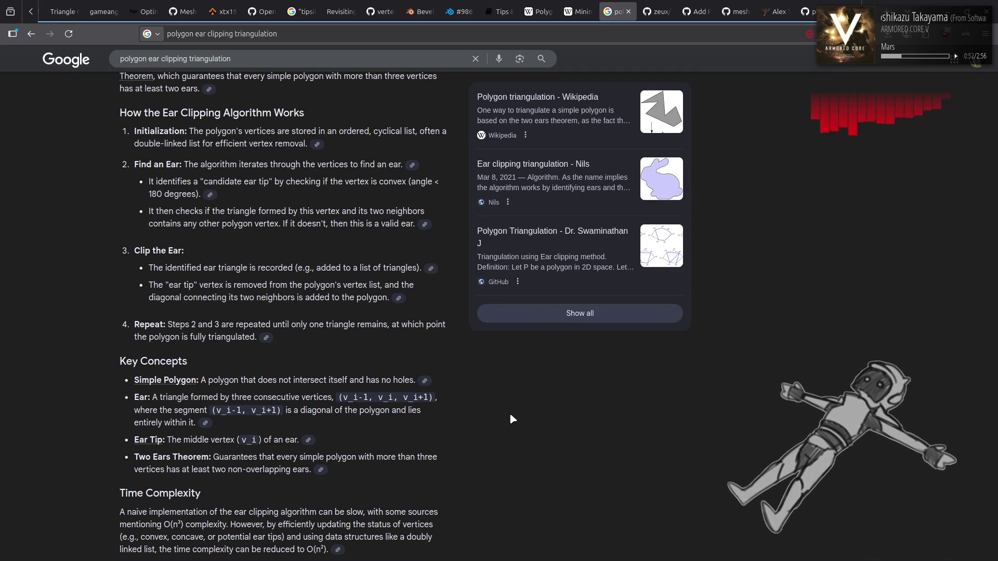
{"action": "scroll", "coordinate": [512, 418], "scroll_direction": "down", "scroll_amount": 4}
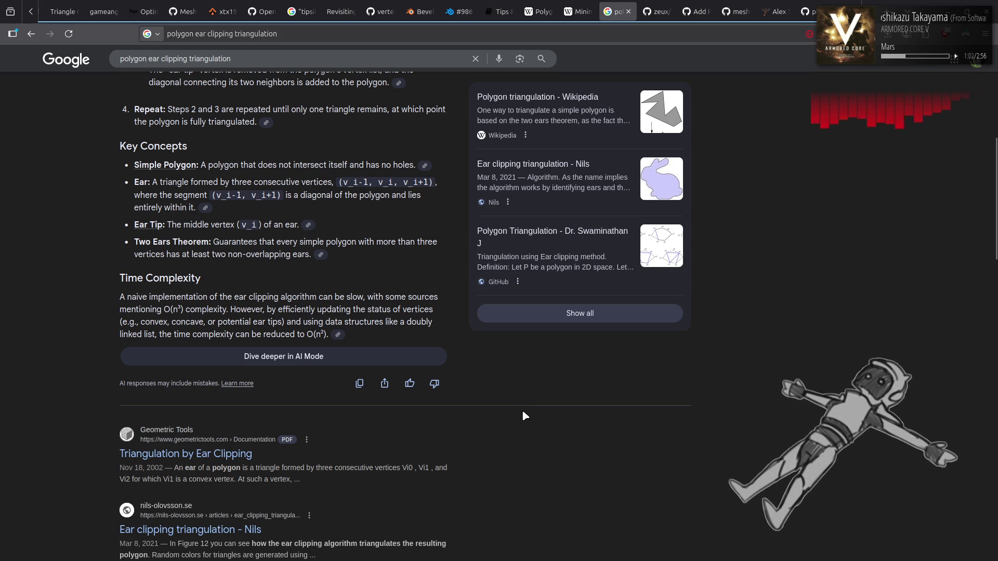
{"action": "key", "text": "alt+Left"}
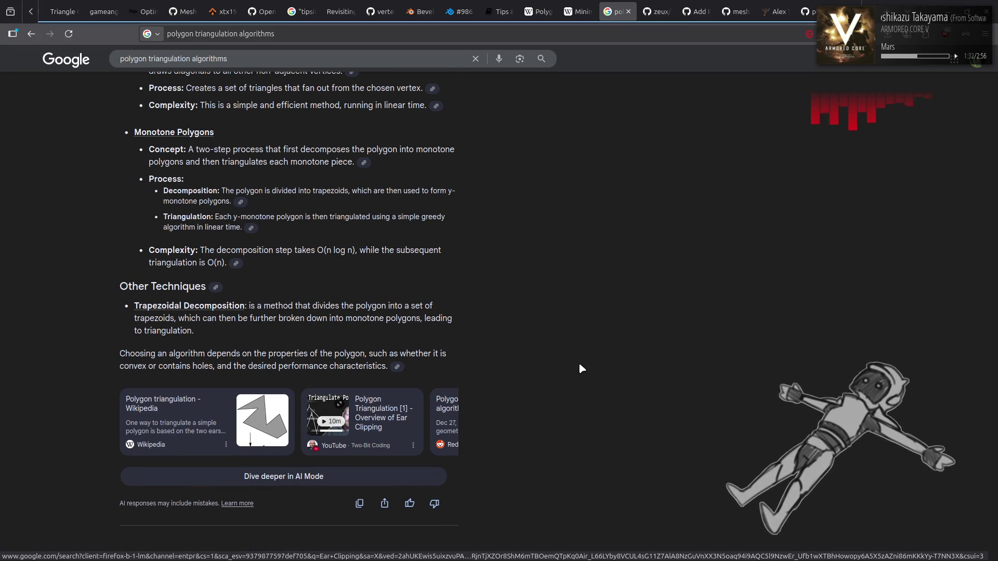
- Replace the query with 'polygon convex decomposition' and run the search
{"action": "scroll", "coordinate": [579, 364], "scroll_direction": "down", "scroll_amount": 5}
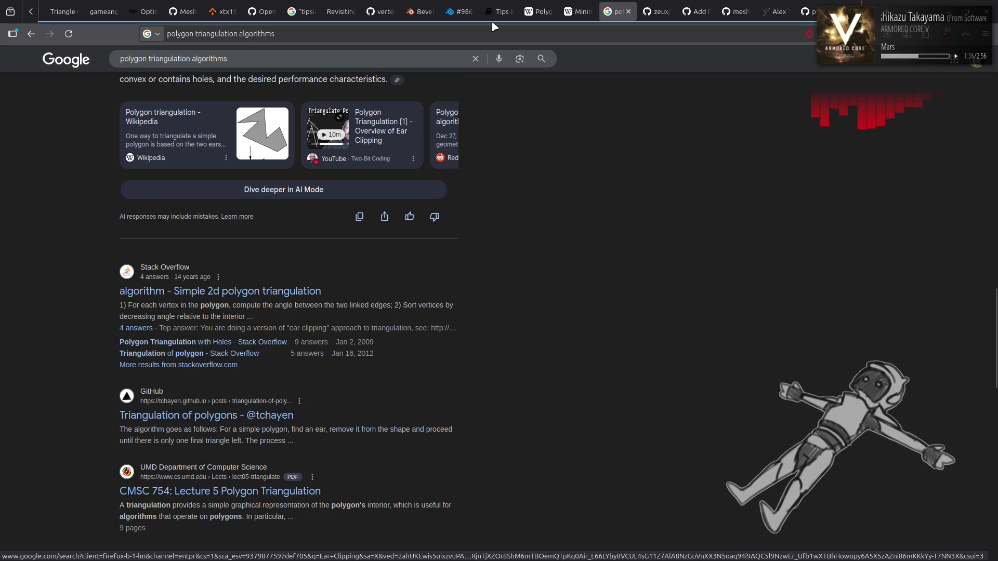
{"action": "left_click", "coordinate": [497, 35]}
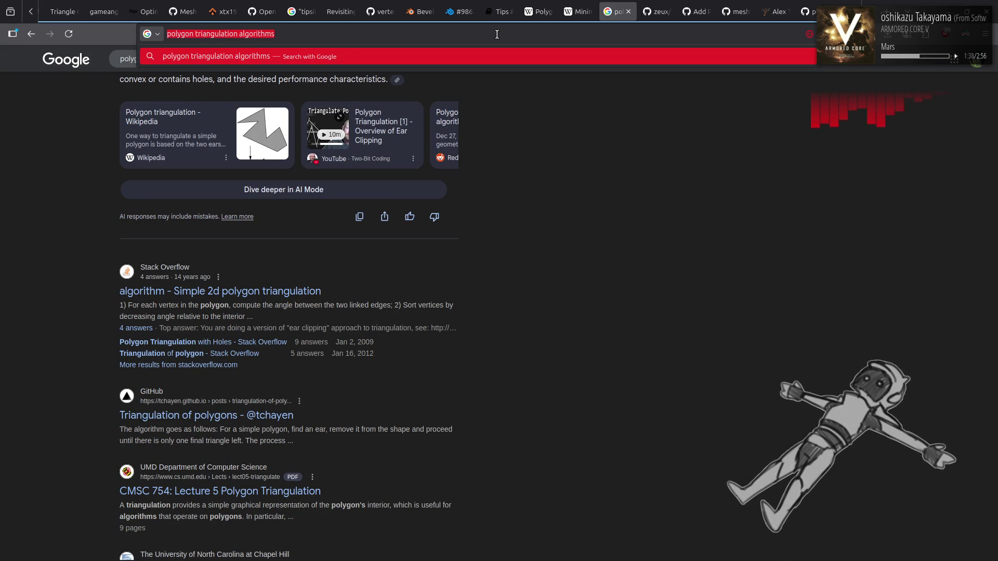
{"action": "type", "text": "poly"}
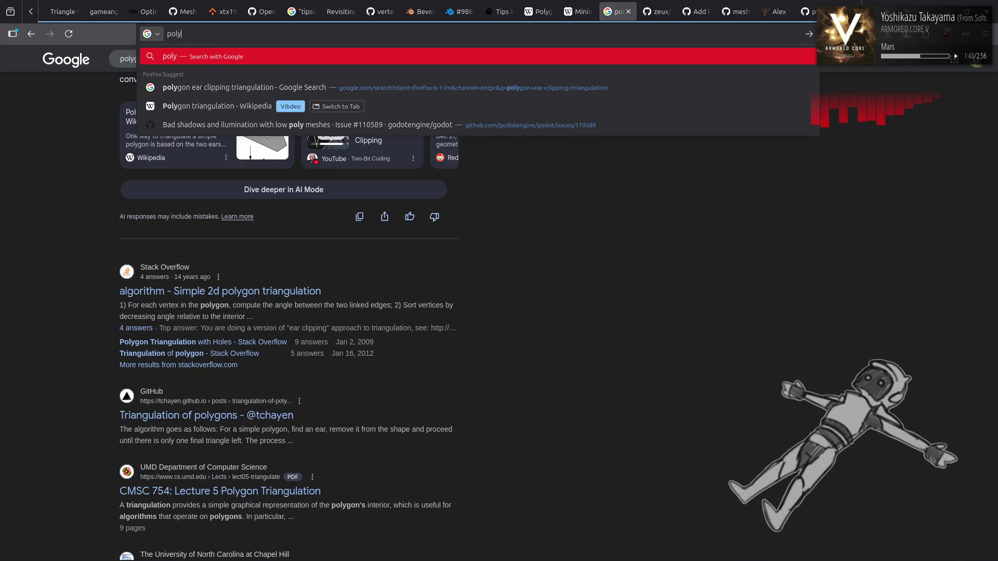
{"action": "type", "text": "gon convex de"}
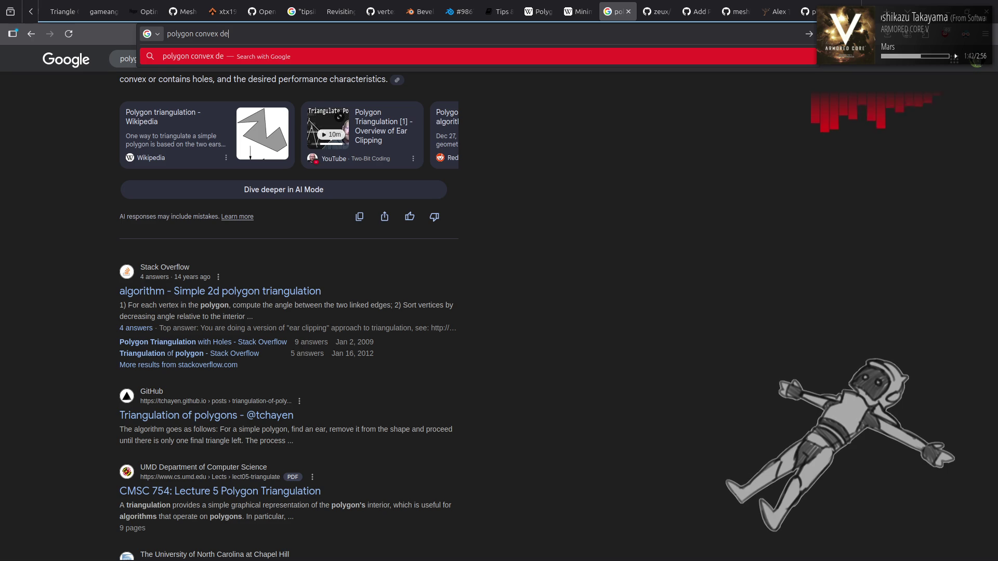
{"action": "type", "text": "composition"}
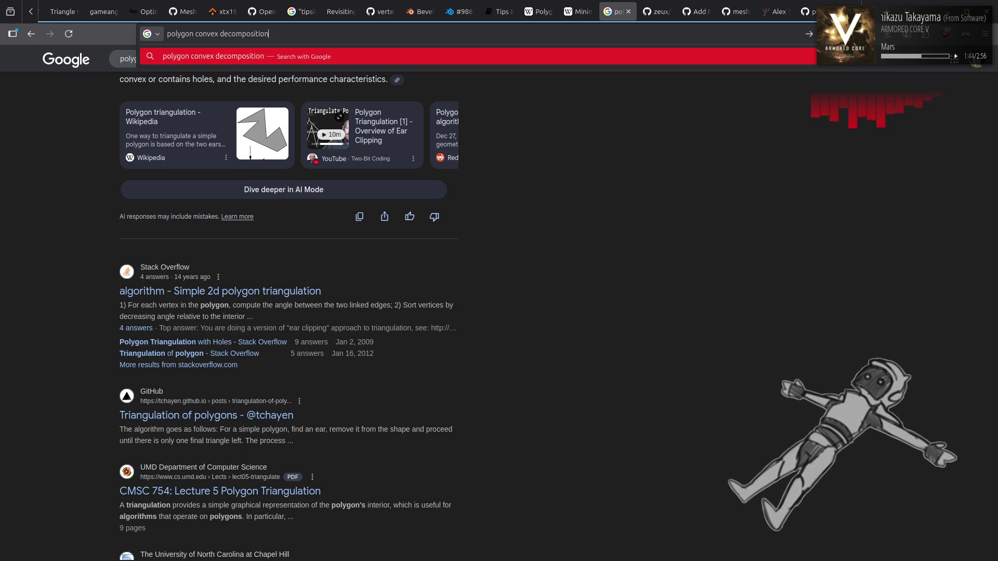
{"action": "key", "text": "Return"}
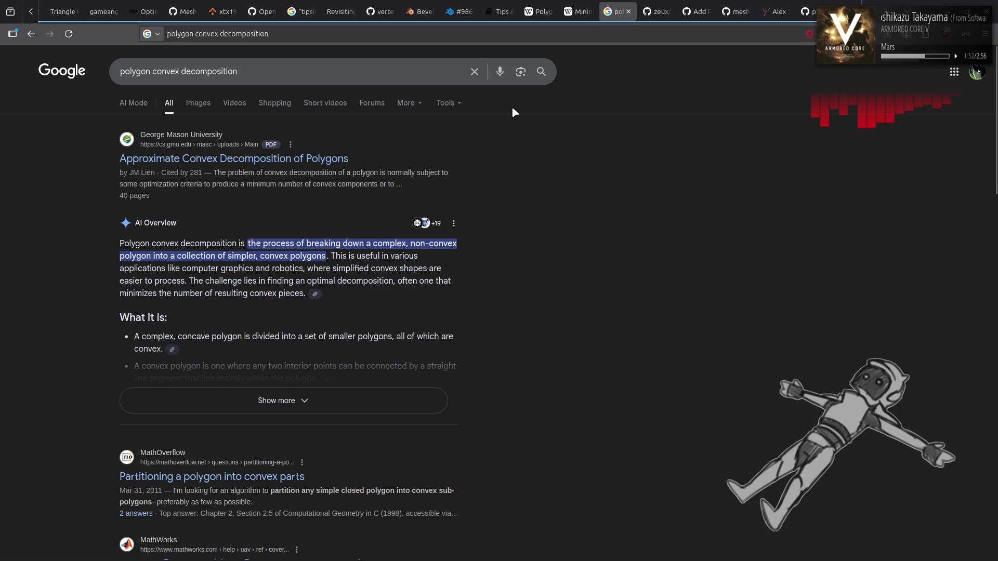
- Open the Approximate Convex Decomposition of Polygons PDF and read down to Figure 1 on page 3
{"action": "left_click", "coordinate": [312, 157]}
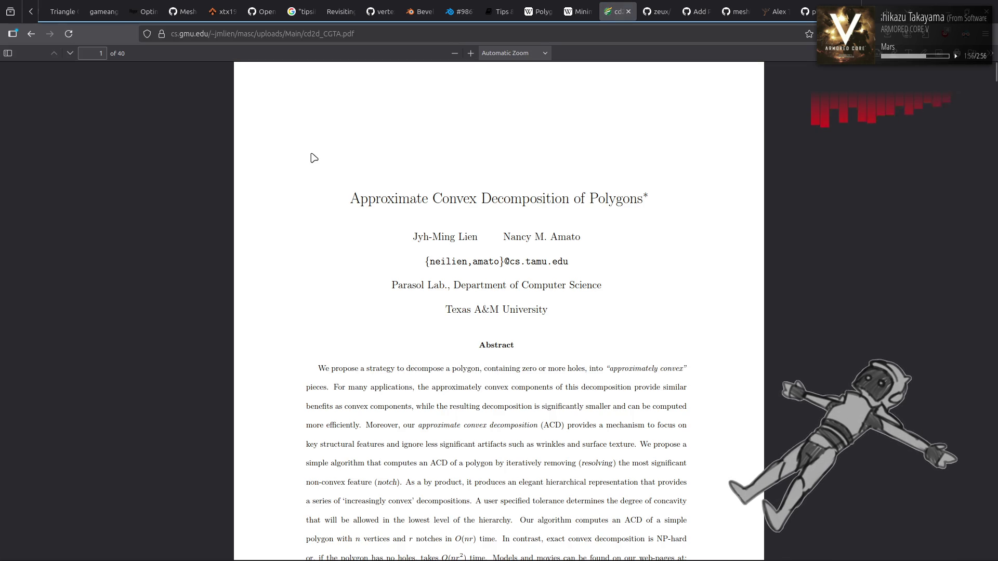
{"action": "scroll", "coordinate": [288, 221], "scroll_direction": "down", "scroll_amount": 1}
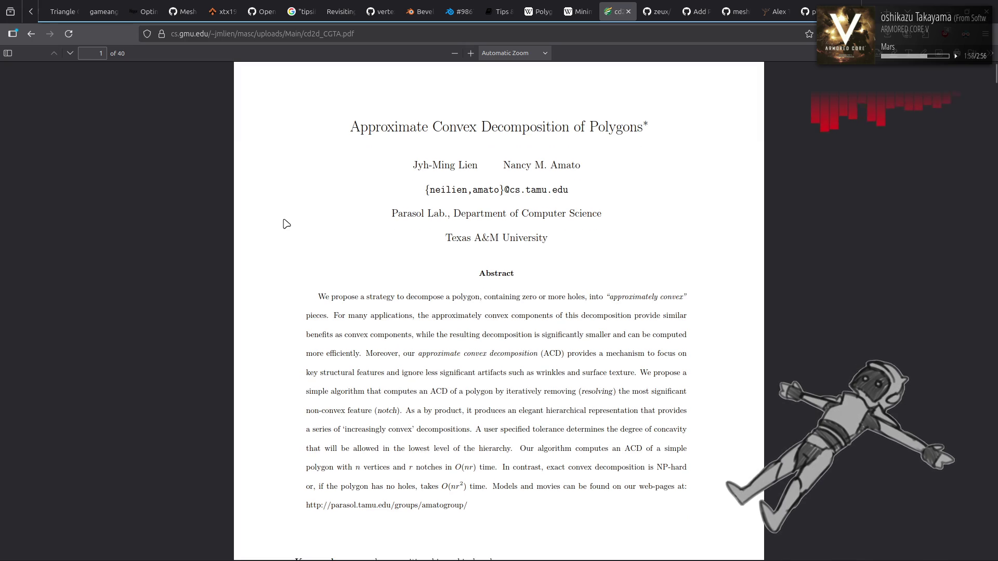
{"action": "scroll", "coordinate": [286, 224], "scroll_direction": "down", "scroll_amount": 20}
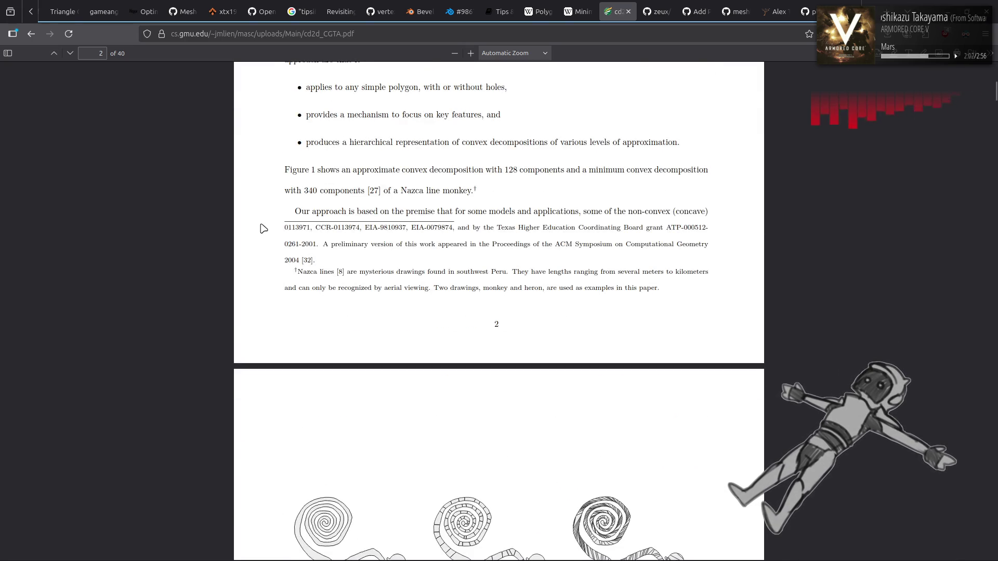
{"action": "scroll", "coordinate": [264, 229], "scroll_direction": "up", "scroll_amount": 5}
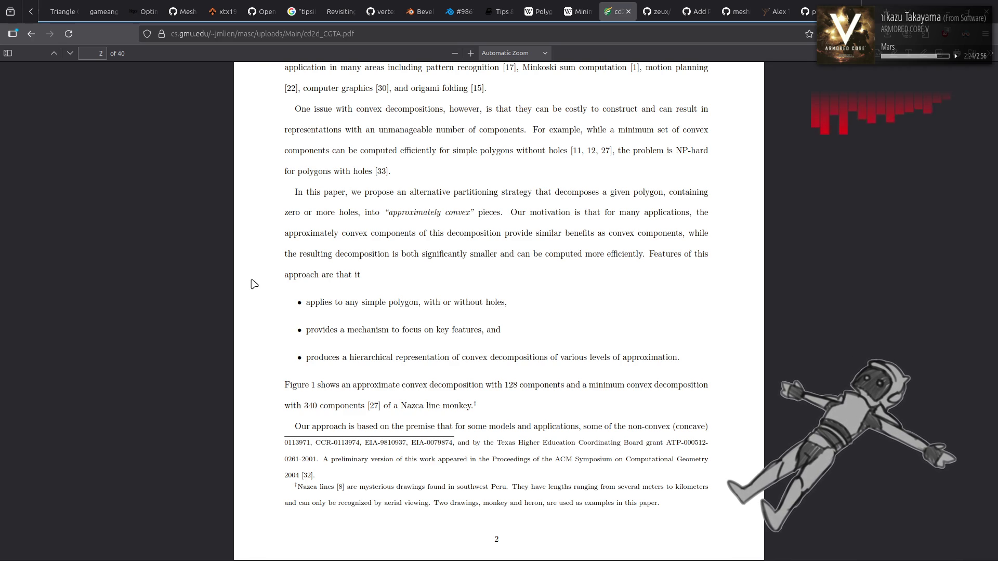
{"action": "scroll", "coordinate": [254, 284], "scroll_direction": "down", "scroll_amount": 5}
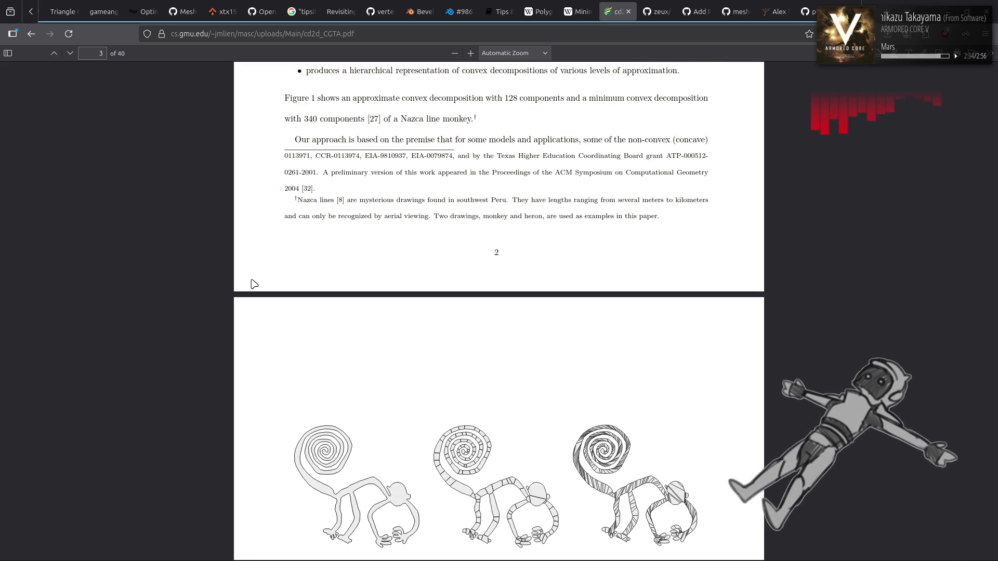
{"action": "scroll", "coordinate": [254, 284], "scroll_direction": "down", "scroll_amount": 5}
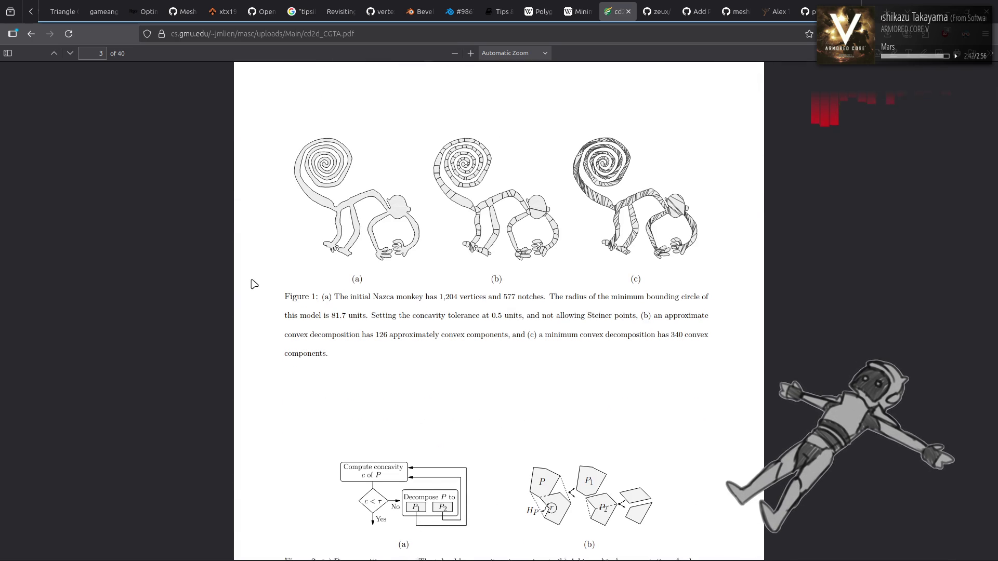
- Scroll through page 4 of the paper to Section 2 Preliminaries on page 5
{"action": "scroll", "coordinate": [255, 284], "scroll_direction": "down", "scroll_amount": 5}
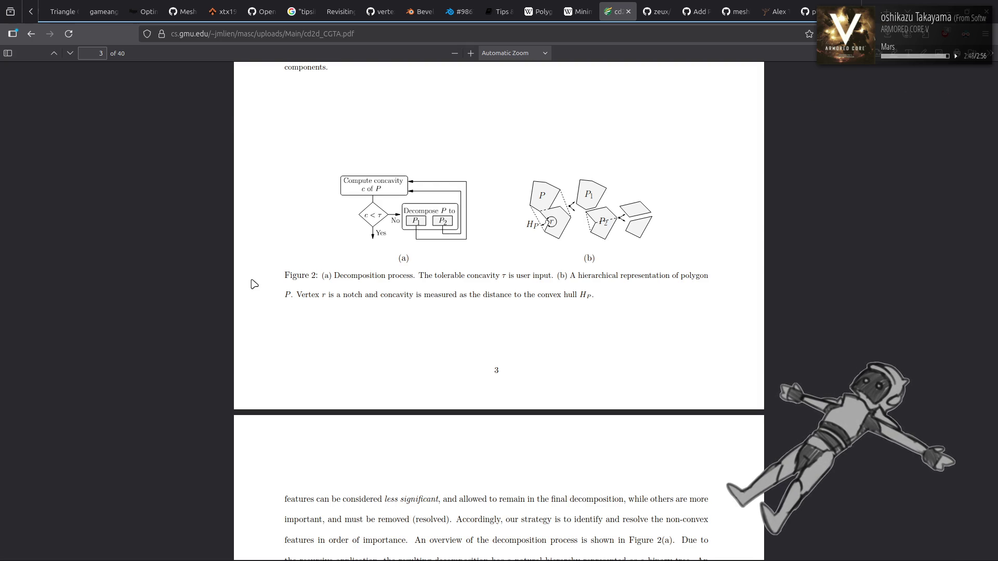
{"action": "scroll", "coordinate": [254, 284], "scroll_direction": "down", "scroll_amount": 5}
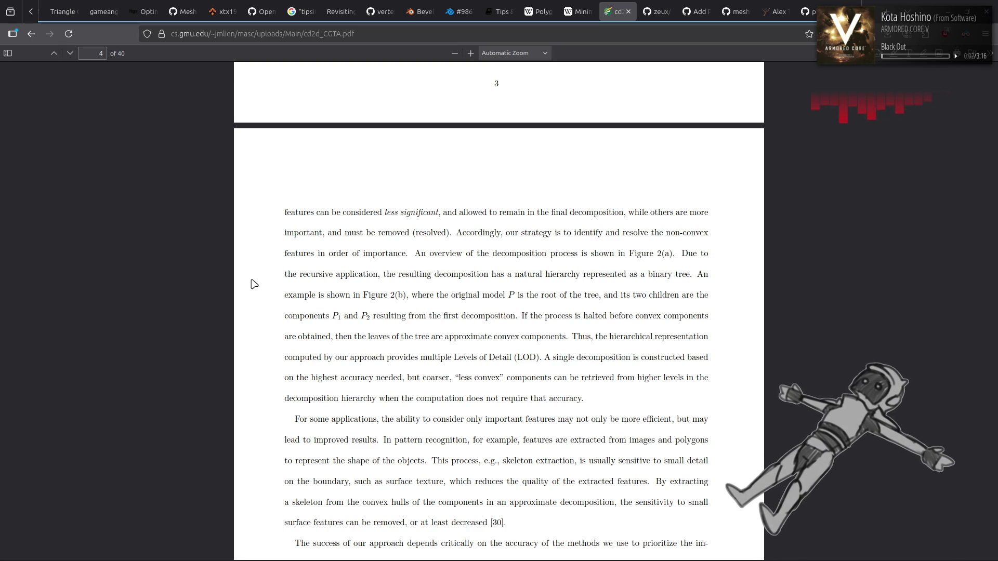
{"action": "scroll", "coordinate": [254, 283], "scroll_direction": "down", "scroll_amount": 2}
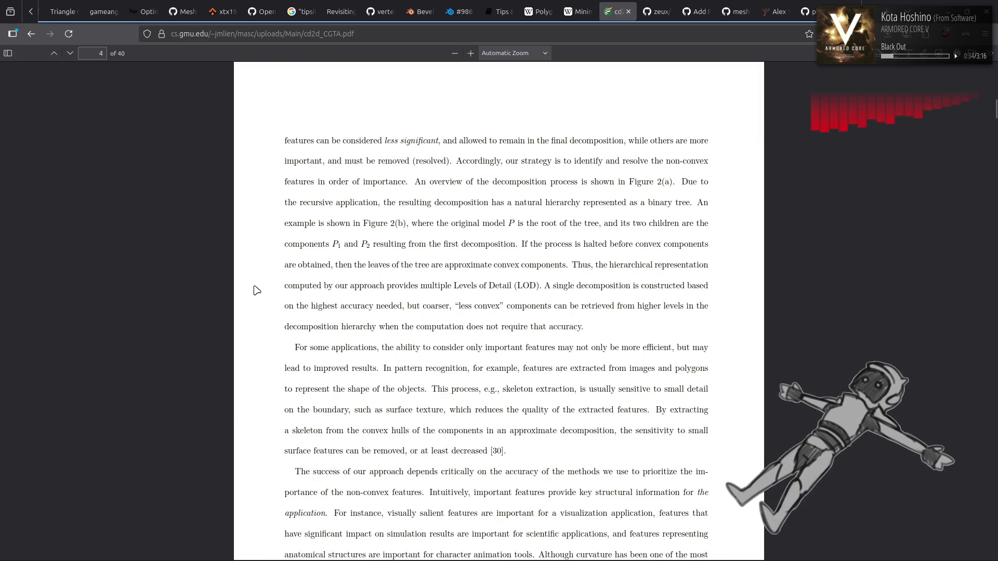
{"action": "scroll", "coordinate": [260, 289], "scroll_direction": "down", "scroll_amount": 2}
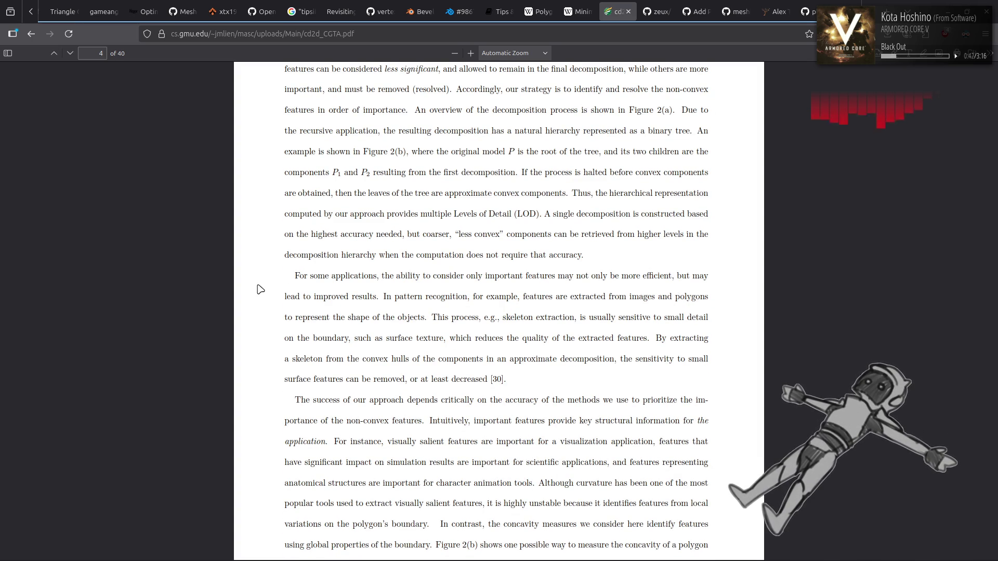
{"action": "scroll", "coordinate": [261, 289], "scroll_direction": "down", "scroll_amount": 4}
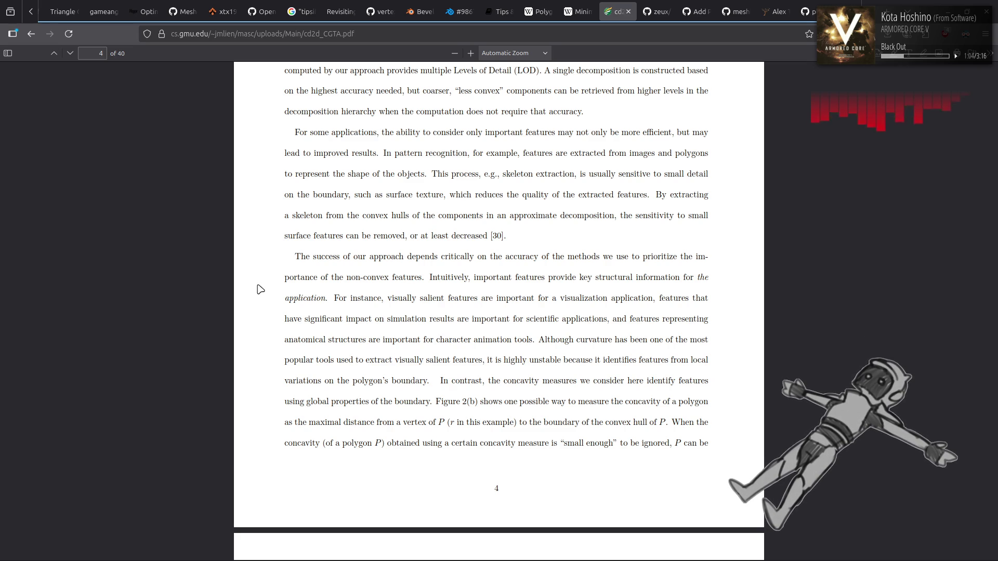
{"action": "scroll", "coordinate": [260, 289], "scroll_direction": "down", "scroll_amount": 10}
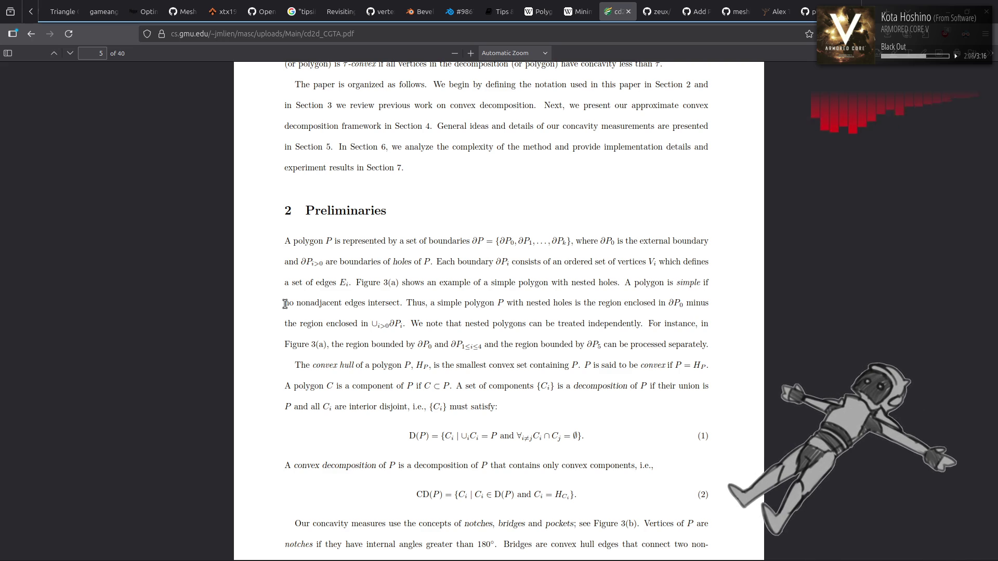
- Scroll through Related Work on pages 5–6 to Section 4 Approximate Decomposition on page 7
{"action": "scroll", "coordinate": [285, 304], "scroll_direction": "down", "scroll_amount": 4}
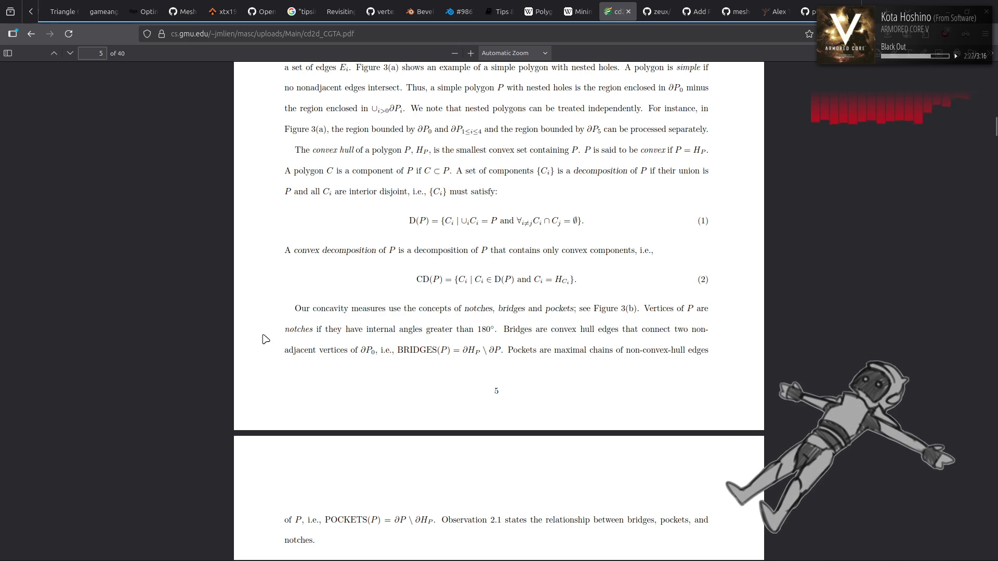
{"action": "scroll", "coordinate": [266, 340], "scroll_direction": "down", "scroll_amount": 5}
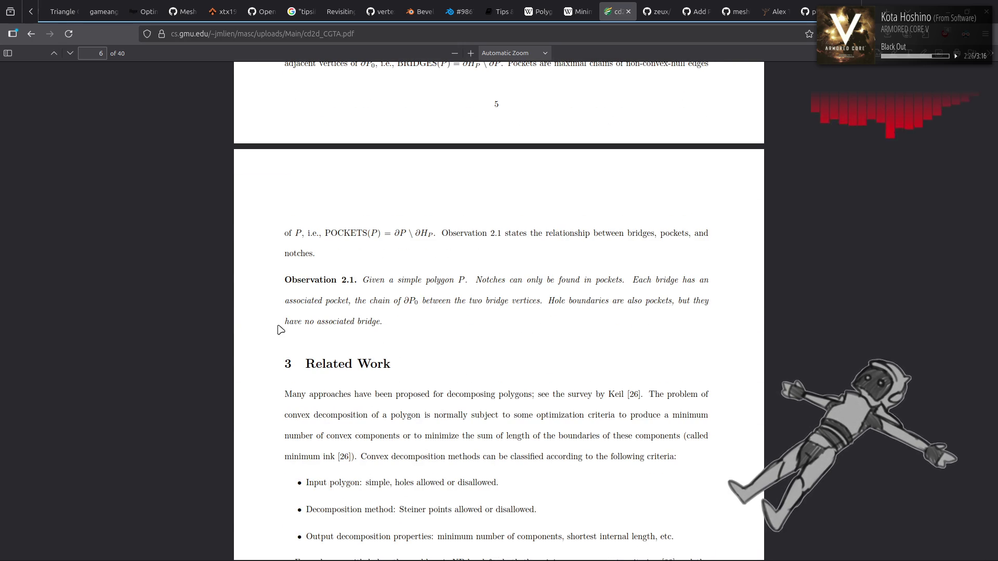
{"action": "scroll", "coordinate": [276, 331], "scroll_direction": "down", "scroll_amount": 3}
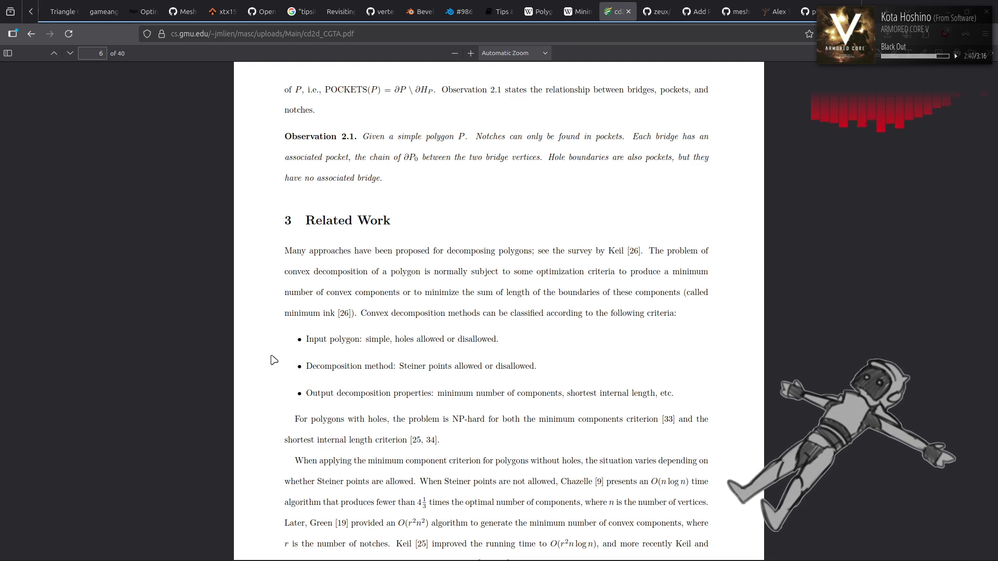
{"action": "scroll", "coordinate": [274, 360], "scroll_direction": "down", "scroll_amount": 3}
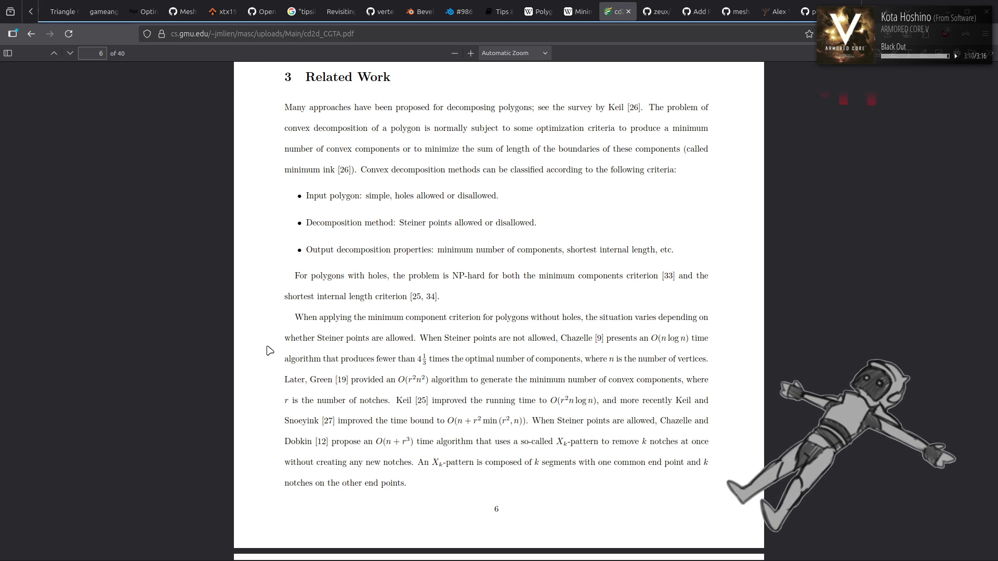
{"action": "scroll", "coordinate": [269, 351], "scroll_direction": "down", "scroll_amount": 5}
{"action": "scroll", "coordinate": [269, 351], "scroll_direction": "down", "scroll_amount": 5}
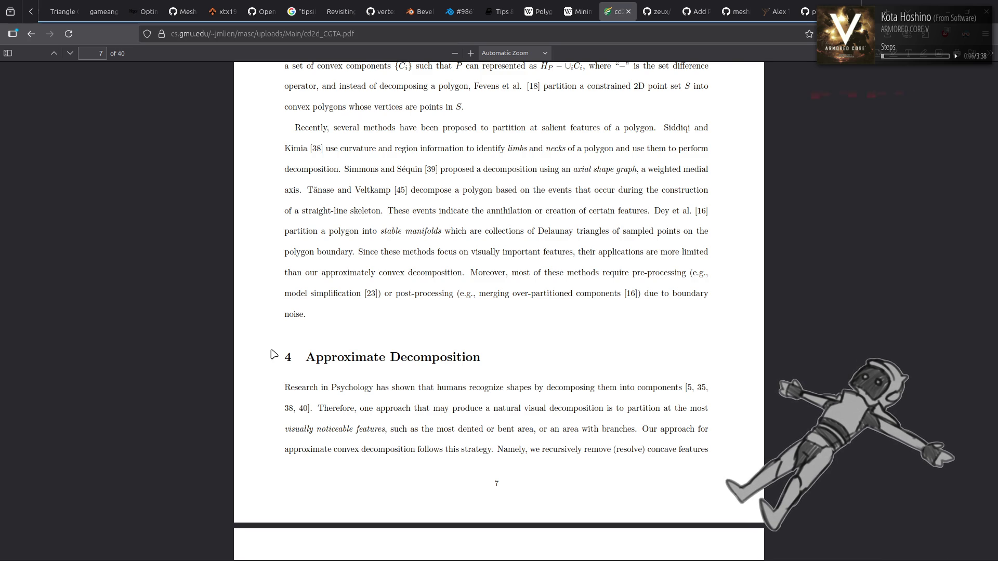
- Scroll past Algorithms 4.1 and 4.2 to Figure 3's nested-hole polygon on page 10
{"action": "scroll", "coordinate": [271, 357], "scroll_direction": "down", "scroll_amount": 4}
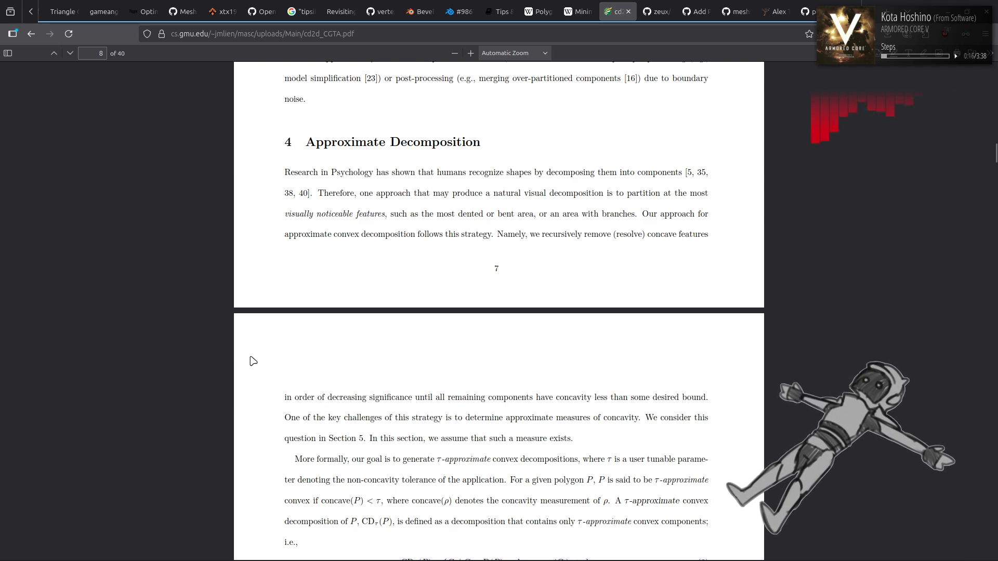
{"action": "scroll", "coordinate": [254, 360], "scroll_direction": "down", "scroll_amount": 3}
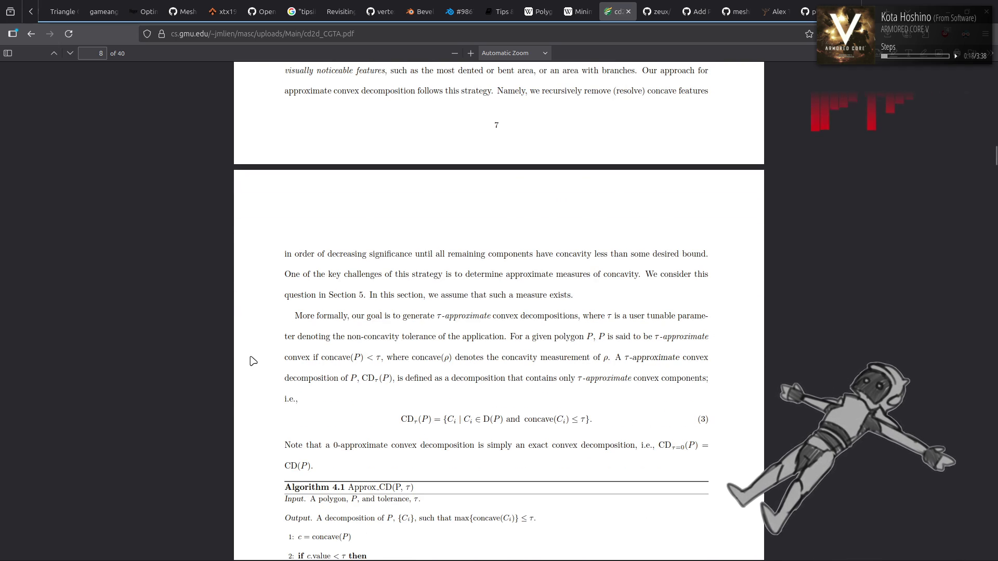
{"action": "scroll", "coordinate": [253, 361], "scroll_direction": "down", "scroll_amount": 6}
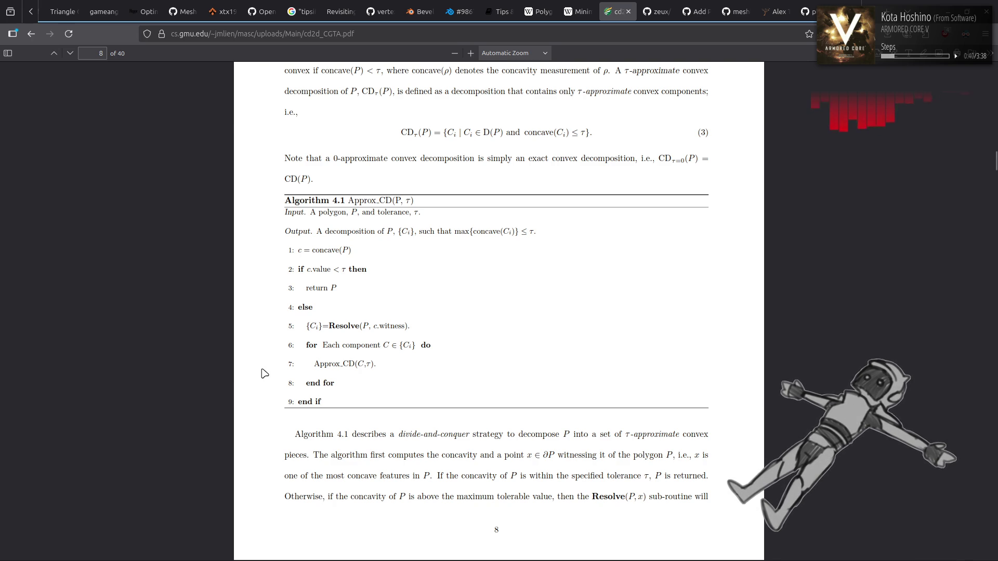
{"action": "scroll", "coordinate": [265, 373], "scroll_direction": "down", "scroll_amount": 5}
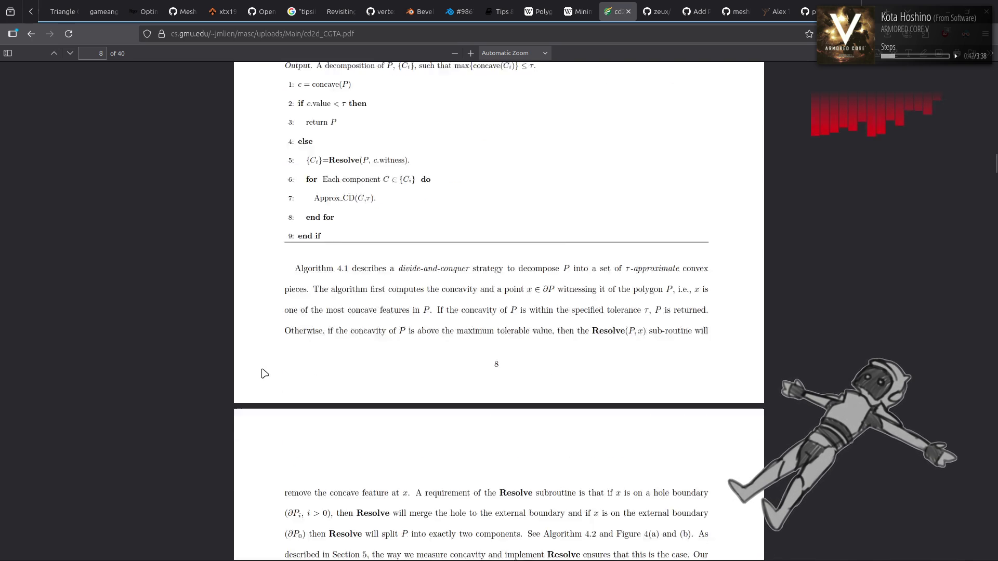
{"action": "scroll", "coordinate": [265, 374], "scroll_direction": "down", "scroll_amount": 5}
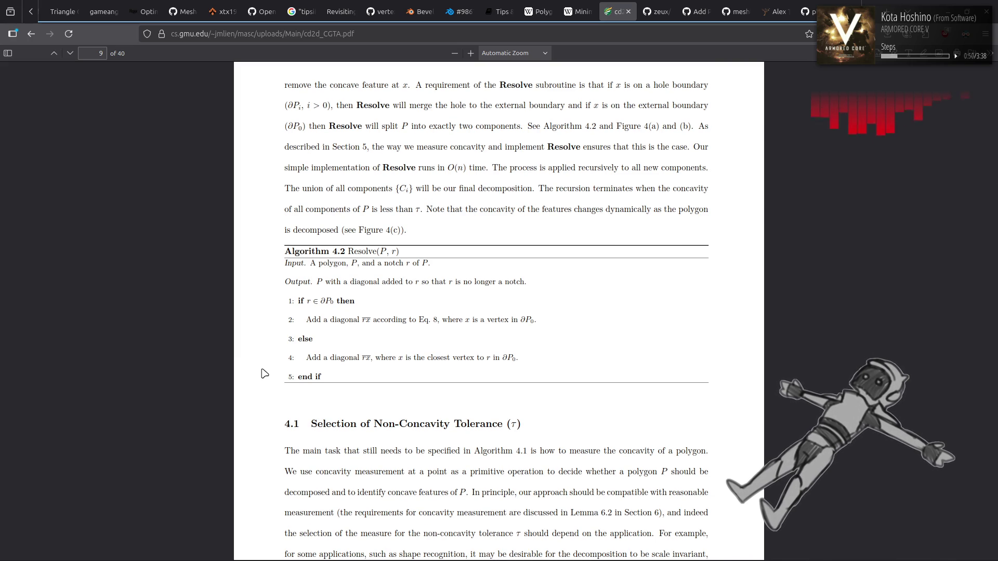
{"action": "scroll", "coordinate": [264, 374], "scroll_direction": "down", "scroll_amount": 3}
{"action": "scroll", "coordinate": [264, 373], "scroll_direction": "down", "scroll_amount": 13}
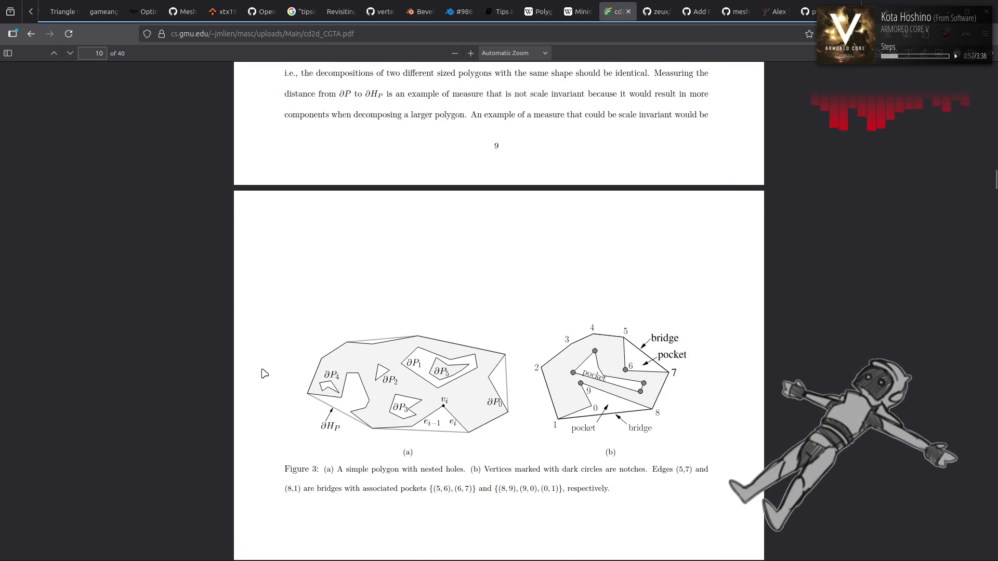
- Scroll down to page 12, showing Figure 5's P1/P2 polygons and Figure 6's balloon
{"action": "scroll", "coordinate": [265, 374], "scroll_direction": "up", "scroll_amount": 3}
{"action": "scroll", "coordinate": [264, 374], "scroll_direction": "down", "scroll_amount": 7}
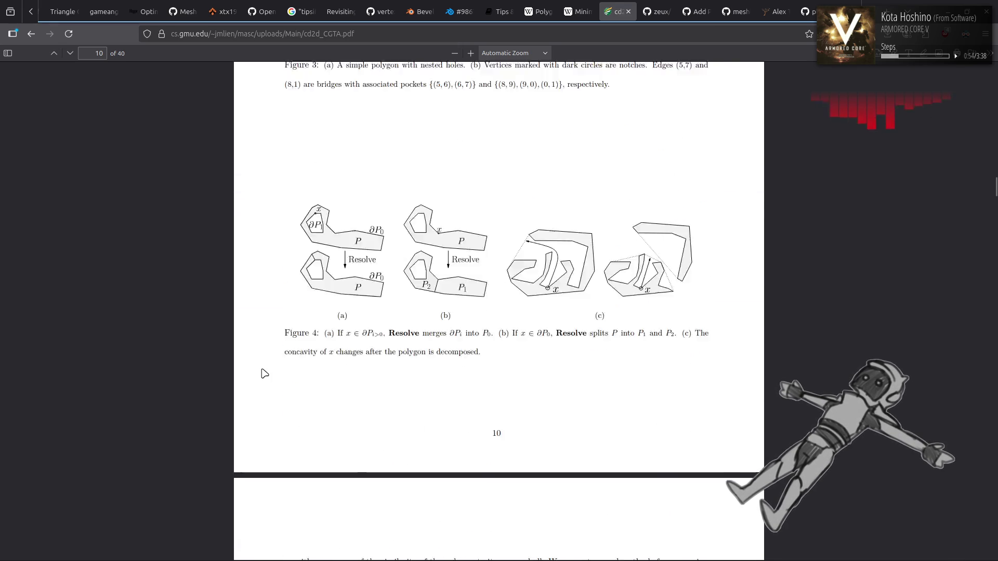
{"action": "scroll", "coordinate": [263, 373], "scroll_direction": "down", "scroll_amount": 4}
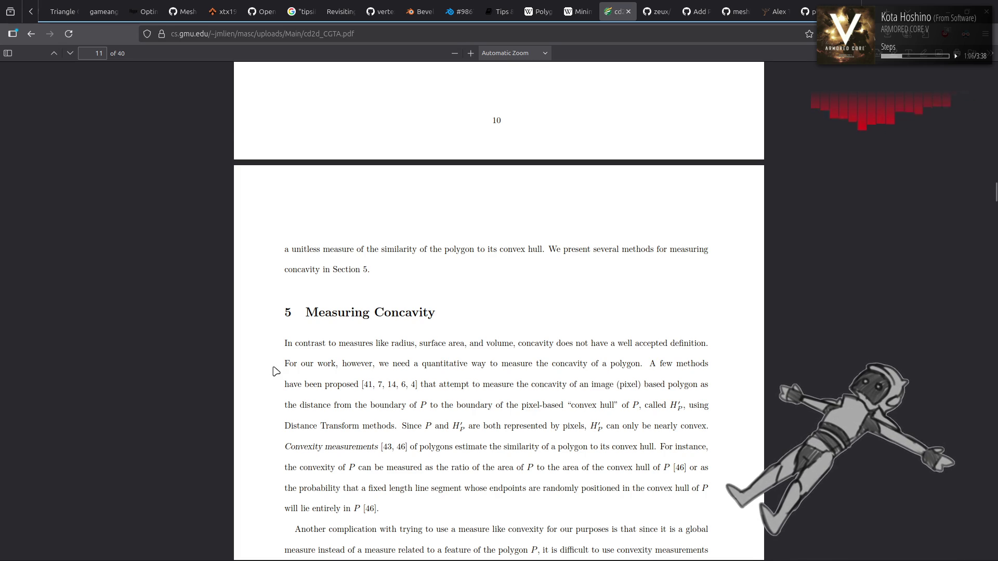
{"action": "scroll", "coordinate": [276, 371], "scroll_direction": "down", "scroll_amount": 5}
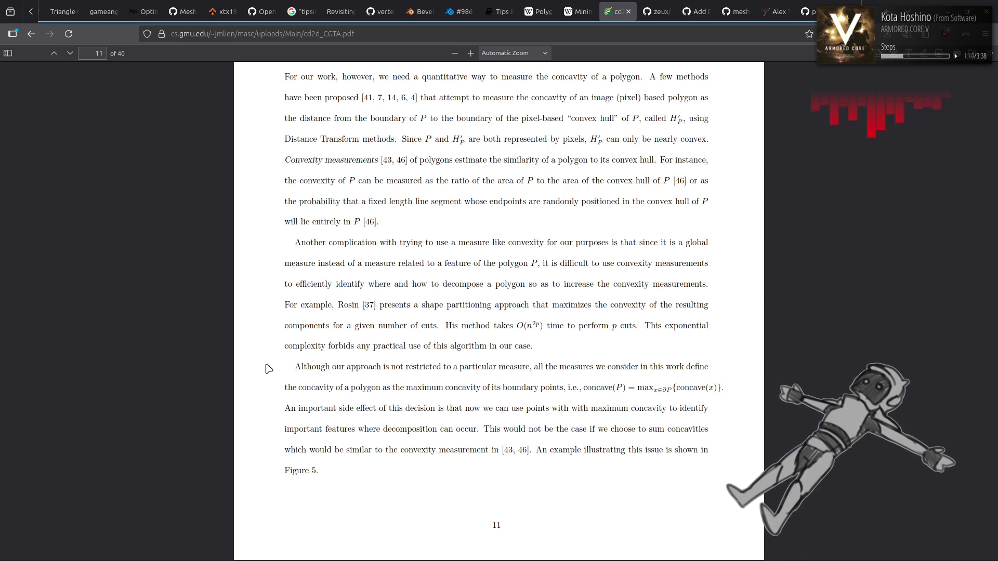
{"action": "scroll", "coordinate": [269, 369], "scroll_direction": "down", "scroll_amount": 6}
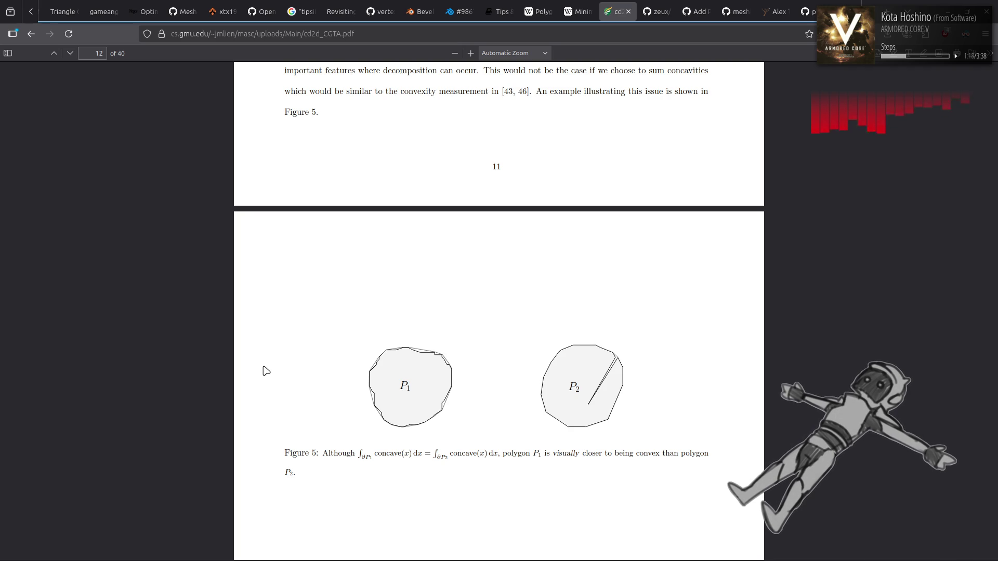
{"action": "scroll", "coordinate": [266, 371], "scroll_direction": "down", "scroll_amount": 5}
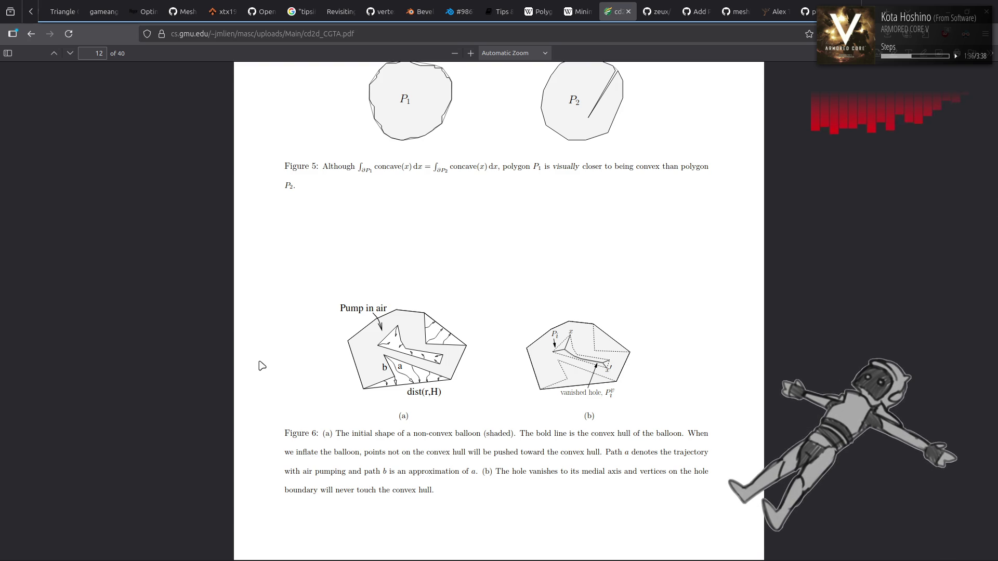
- Read pages 13–22 up to Figures 10–12, then switch to the Minimum-weight triangulation Wikipedia tab
{"action": "scroll", "coordinate": [262, 366], "scroll_direction": "down", "scroll_amount": 10}
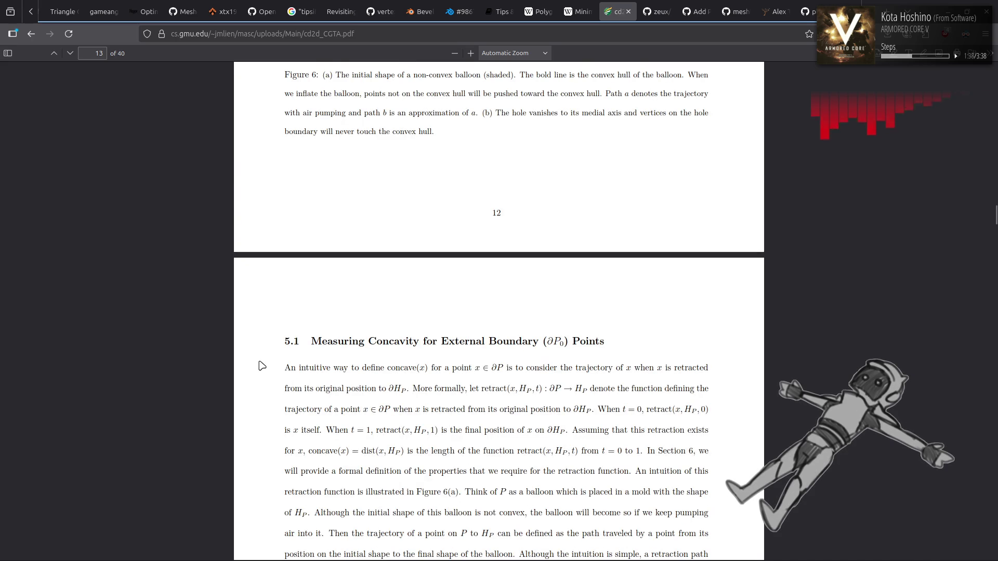
{"action": "scroll", "coordinate": [262, 367], "scroll_direction": "down", "scroll_amount": 10}
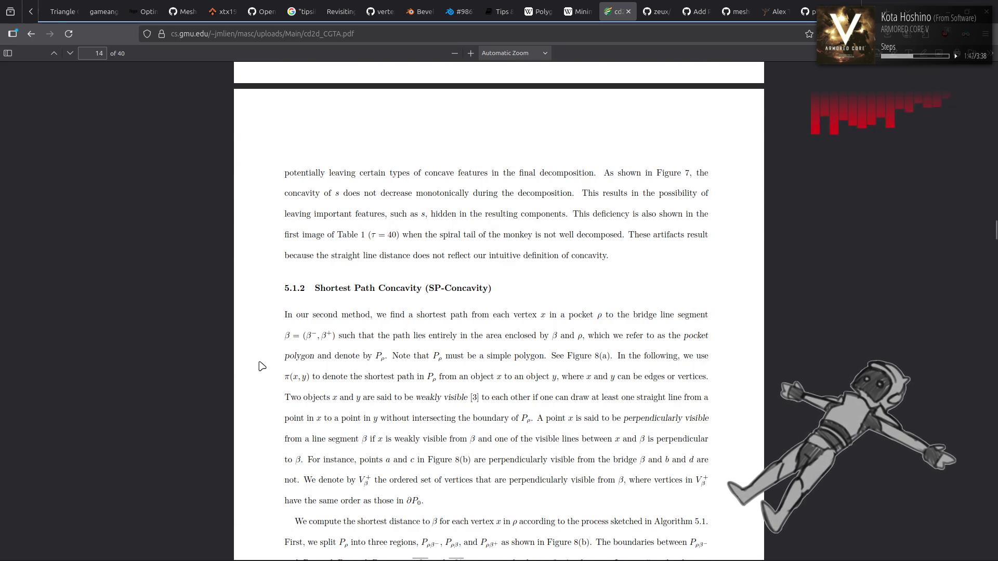
{"action": "scroll", "coordinate": [262, 366], "scroll_direction": "up", "scroll_amount": 5}
{"action": "scroll", "coordinate": [262, 367], "scroll_direction": "down", "scroll_amount": 15}
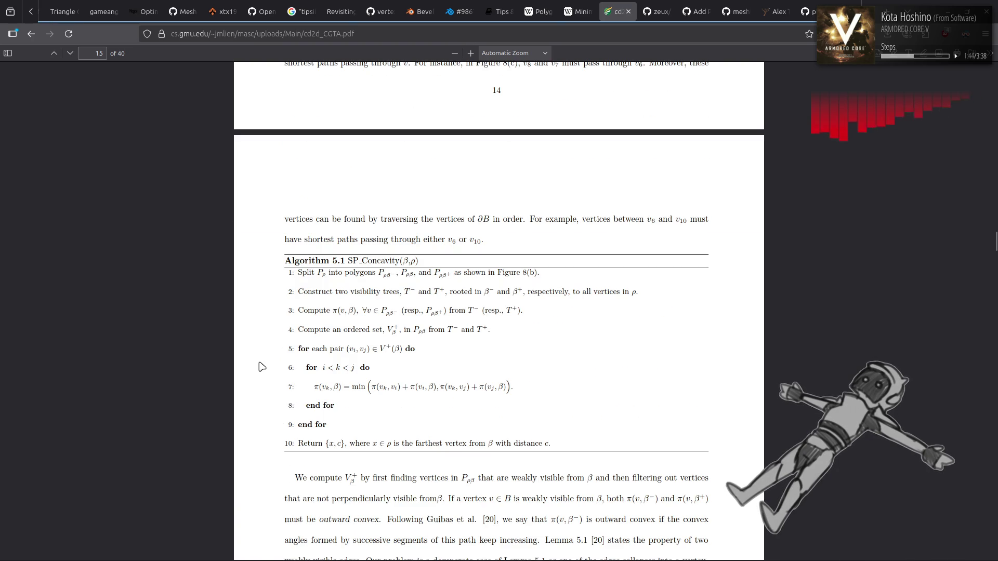
{"action": "scroll", "coordinate": [261, 367], "scroll_direction": "down", "scroll_amount": 20}
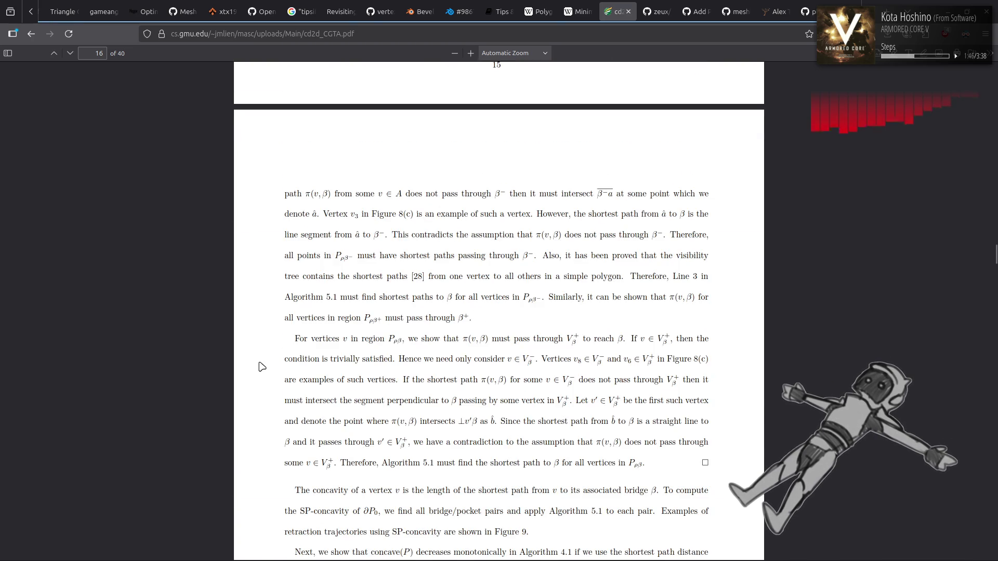
{"action": "scroll", "coordinate": [262, 367], "scroll_direction": "down", "scroll_amount": 7}
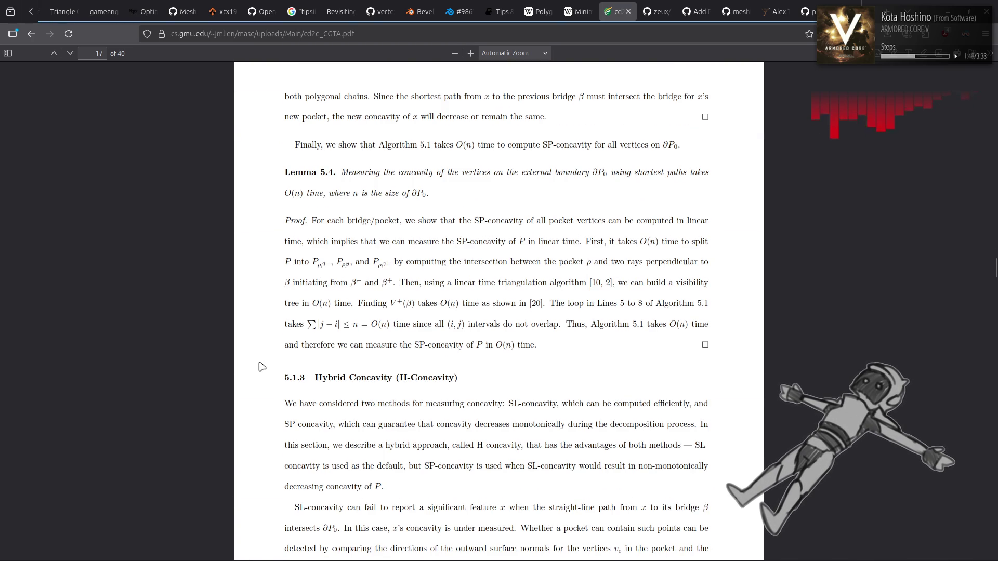
{"action": "scroll", "coordinate": [262, 367], "scroll_direction": "down", "scroll_amount": 8}
{"action": "scroll", "coordinate": [262, 367], "scroll_direction": "down", "scroll_amount": 15}
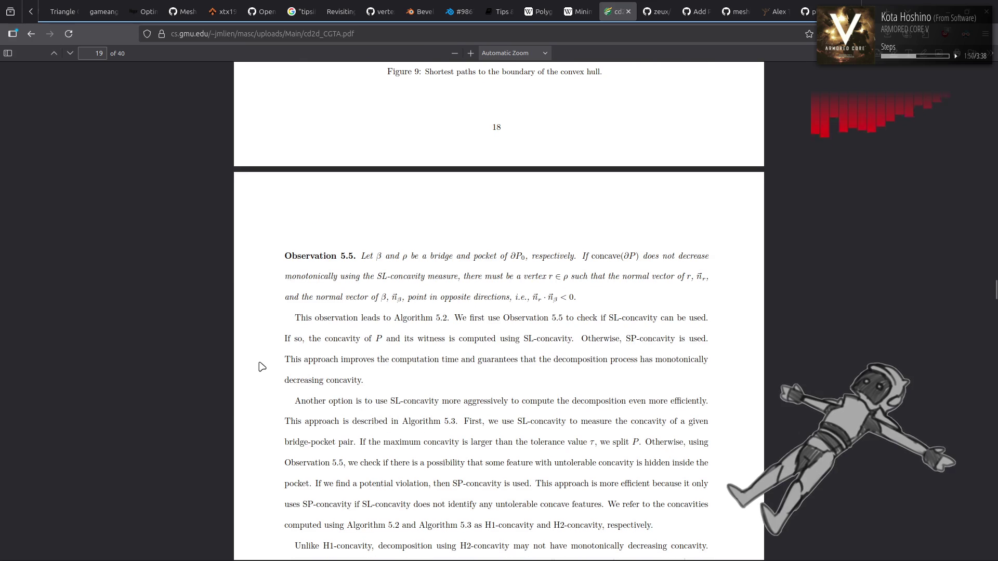
{"action": "scroll", "coordinate": [262, 367], "scroll_direction": "up", "scroll_amount": 7}
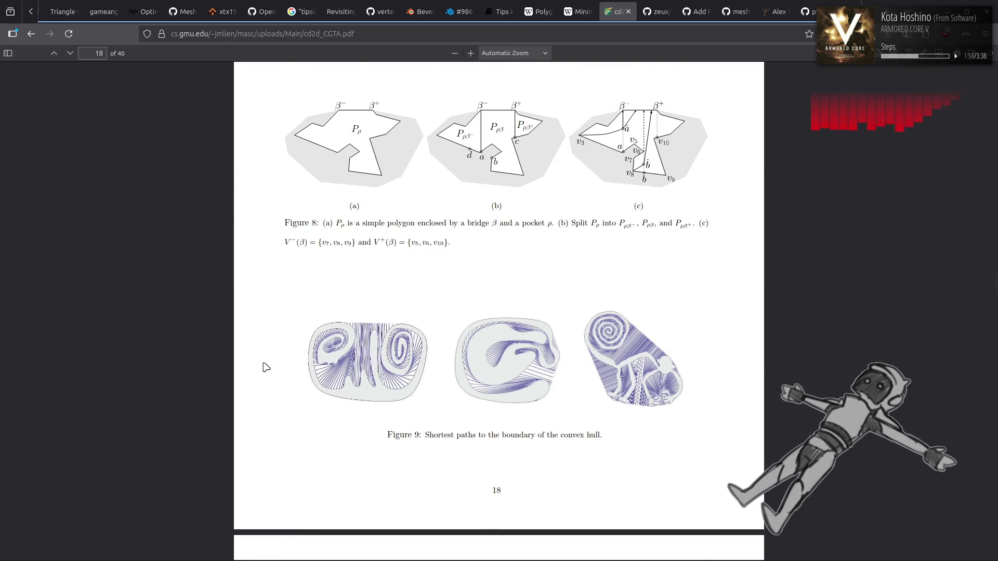
{"action": "scroll", "coordinate": [278, 370], "scroll_direction": "down", "scroll_amount": 5}
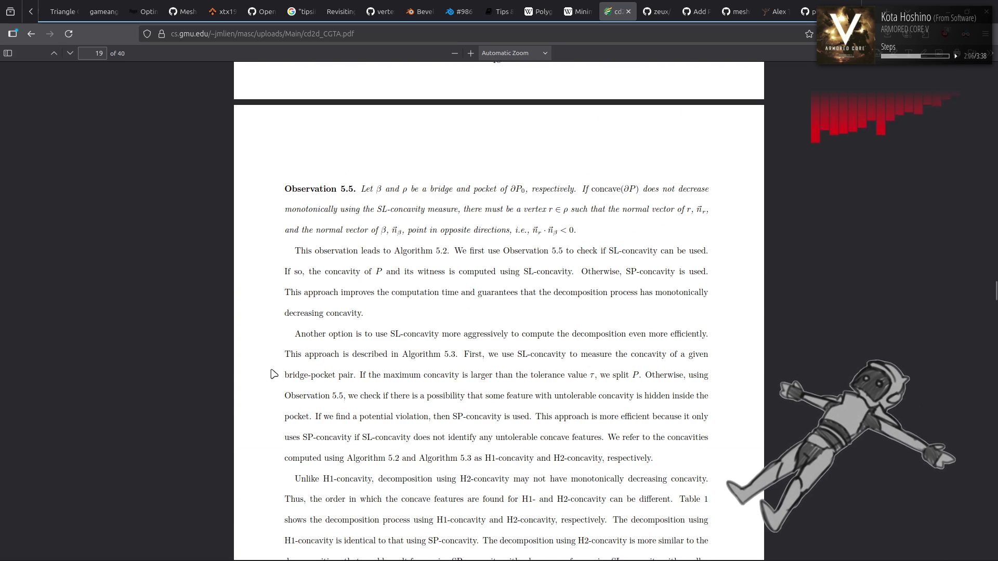
{"action": "scroll", "coordinate": [266, 373], "scroll_direction": "down", "scroll_amount": 7}
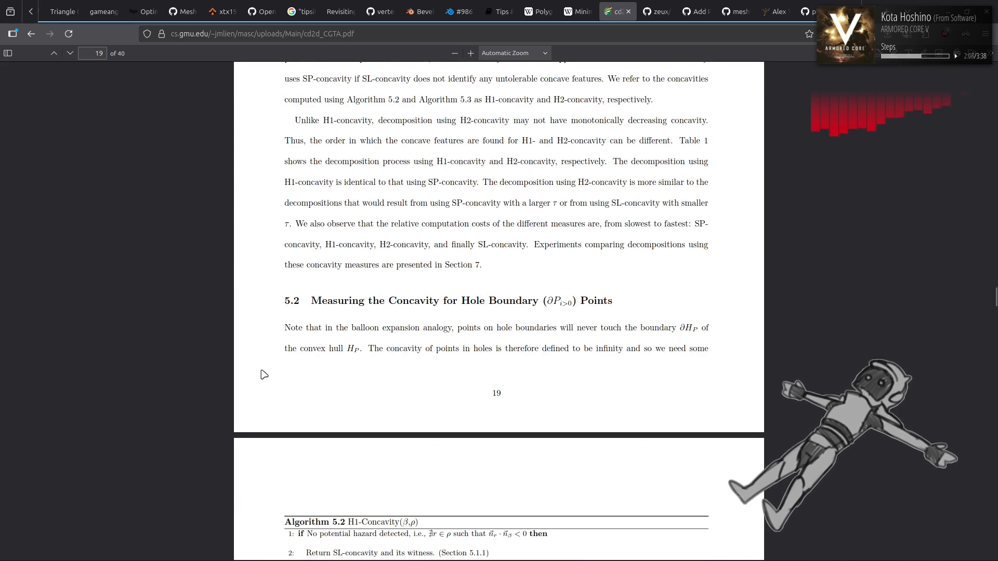
{"action": "scroll", "coordinate": [264, 374], "scroll_direction": "down", "scroll_amount": 6}
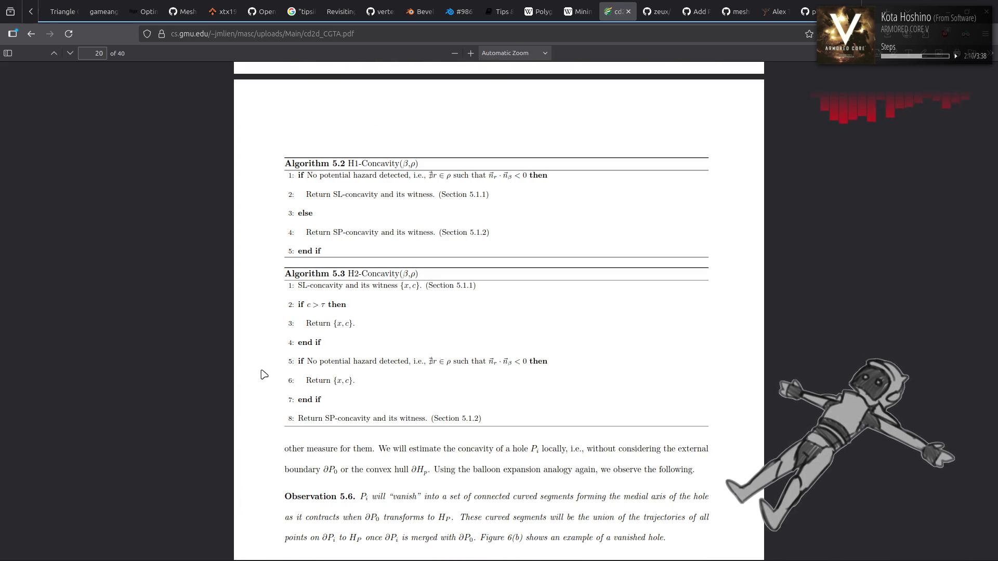
{"action": "scroll", "coordinate": [264, 374], "scroll_direction": "down", "scroll_amount": 20}
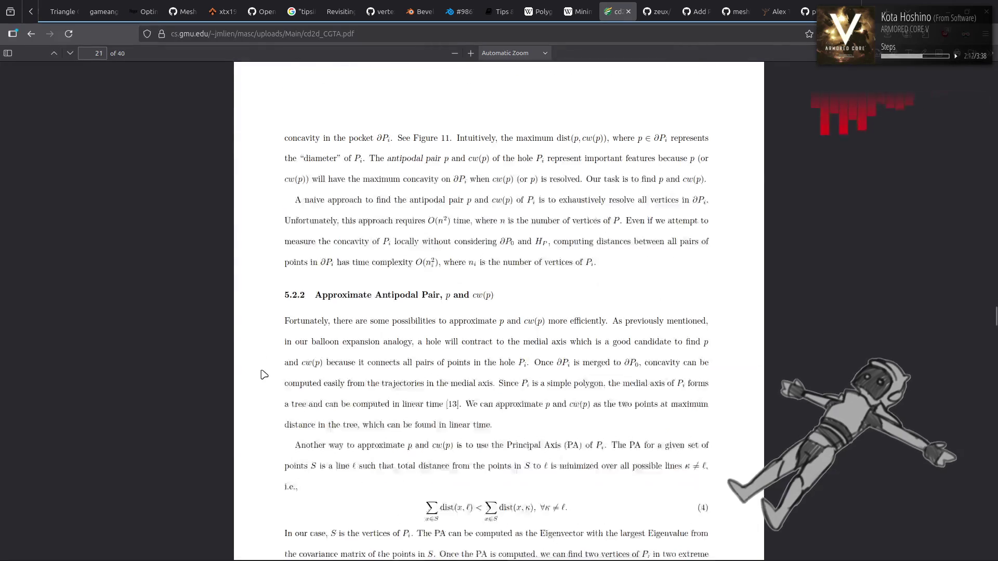
{"action": "scroll", "coordinate": [264, 374], "scroll_direction": "down", "scroll_amount": 10}
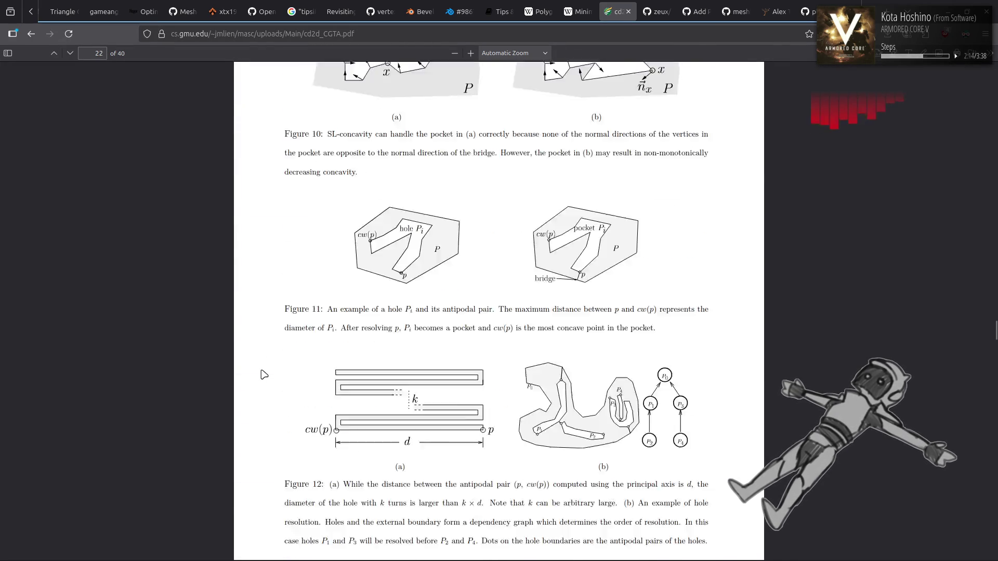
{"action": "left_click", "coordinate": [583, 5]}
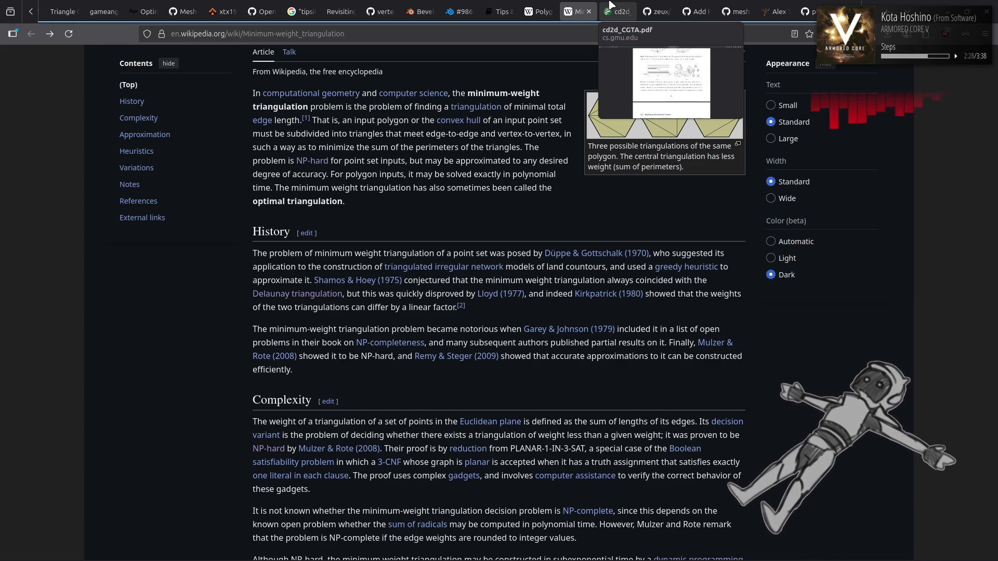
- Switch back to the cd2d_CGTA.pdf tab at page 22 near Figure 12
{"action": "left_click", "coordinate": [611, 6]}
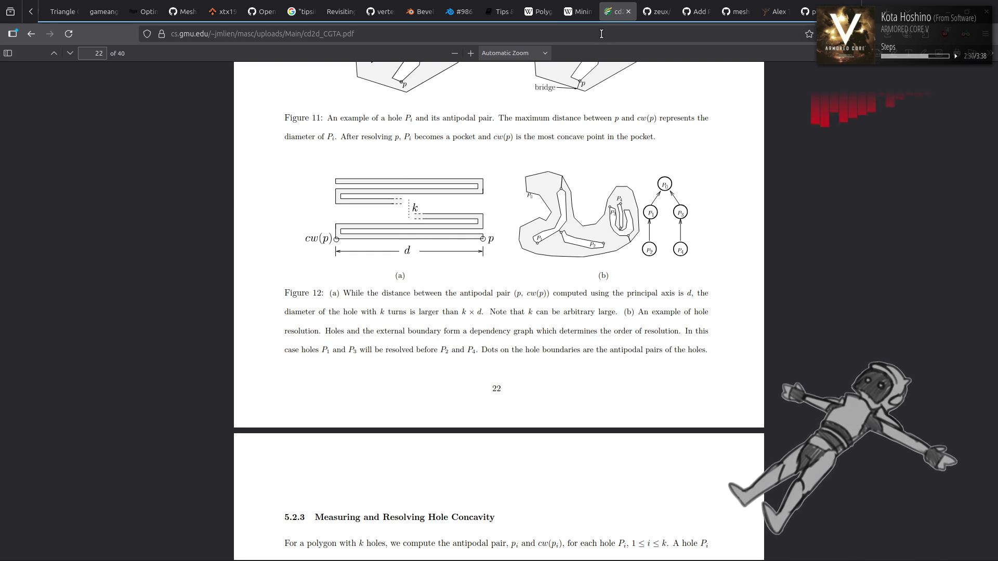
- Search Google for 'approximate minimum-weight triangulation', correcting the misspelled query first
{"action": "left_click", "coordinate": [601, 35]}
{"action": "type", "text": "appro"}
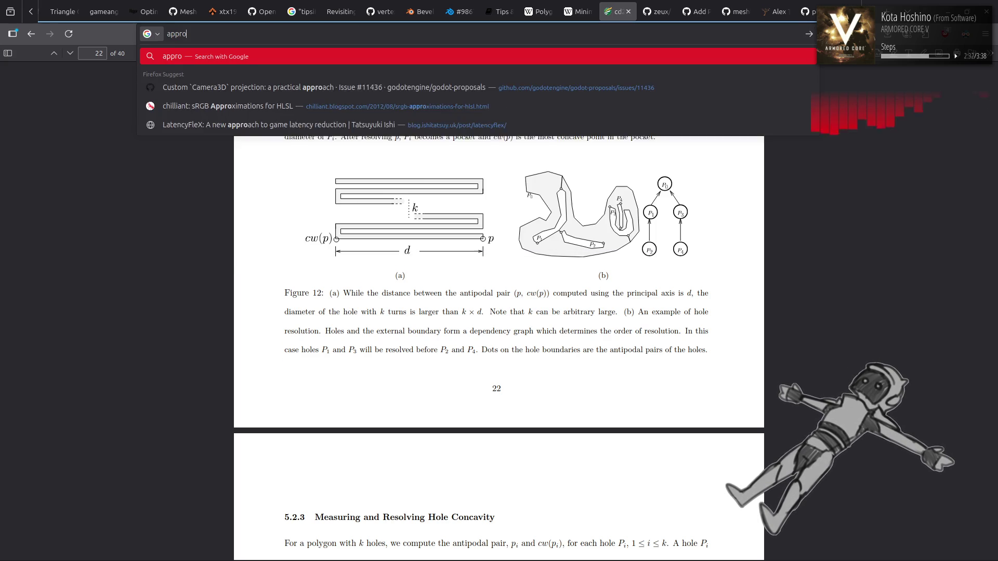
{"action": "type", "text": "ximate mi"}
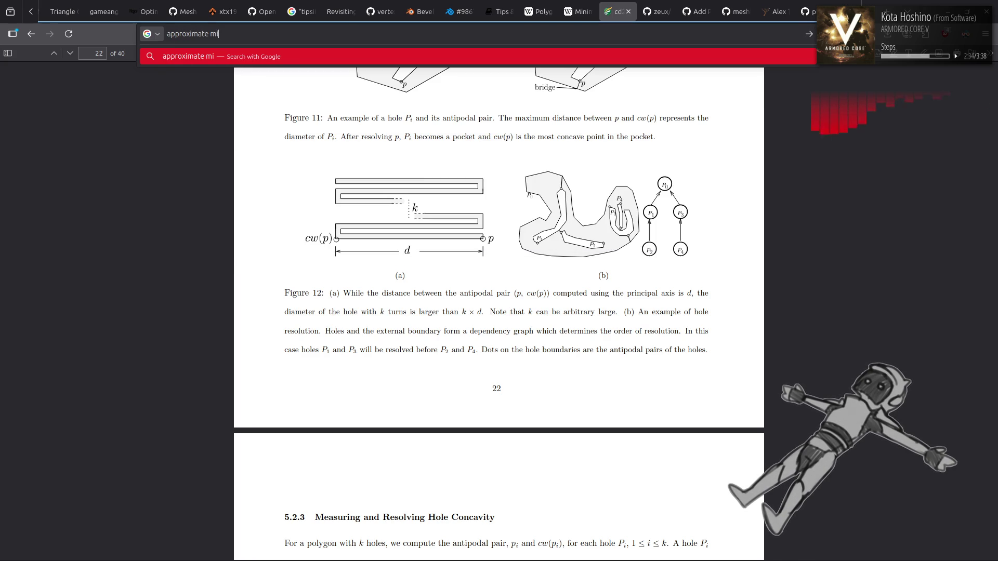
{"action": "type", "text": "nimum-weig"}
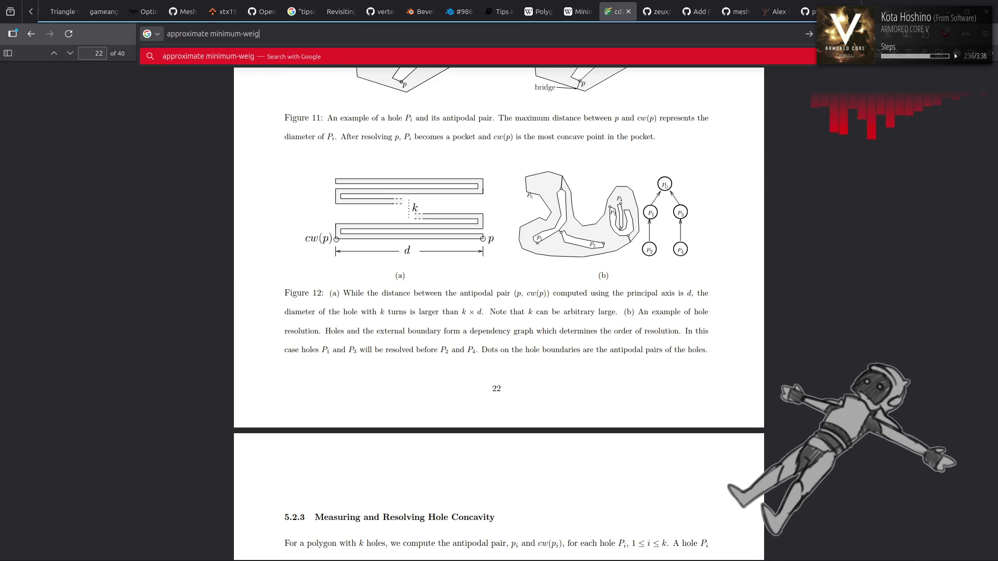
{"action": "type", "text": "ht triangulai"}
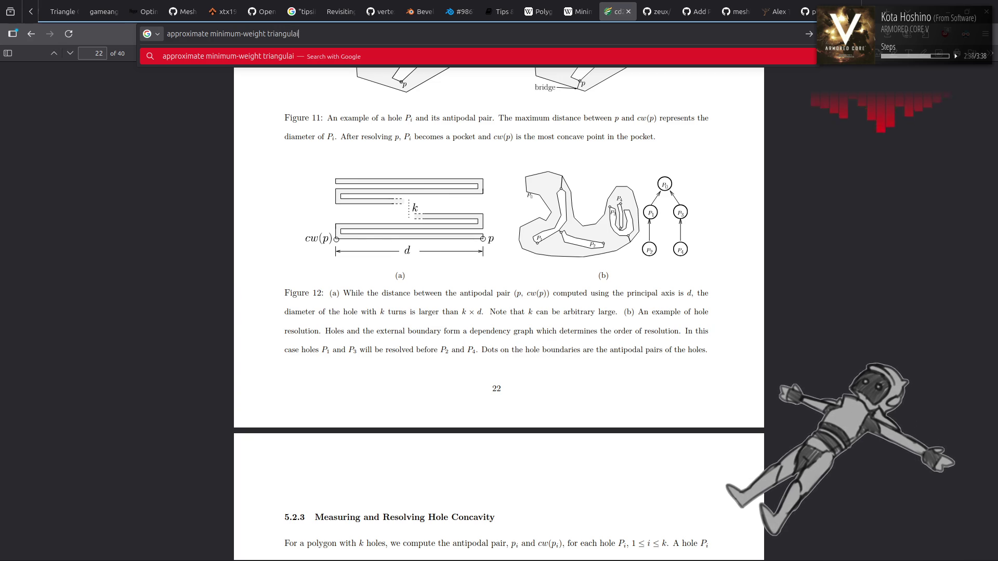
{"action": "key", "text": "BackSpace"}
{"action": "type", "text": "tion"}
{"action": "key", "text": "Return"}
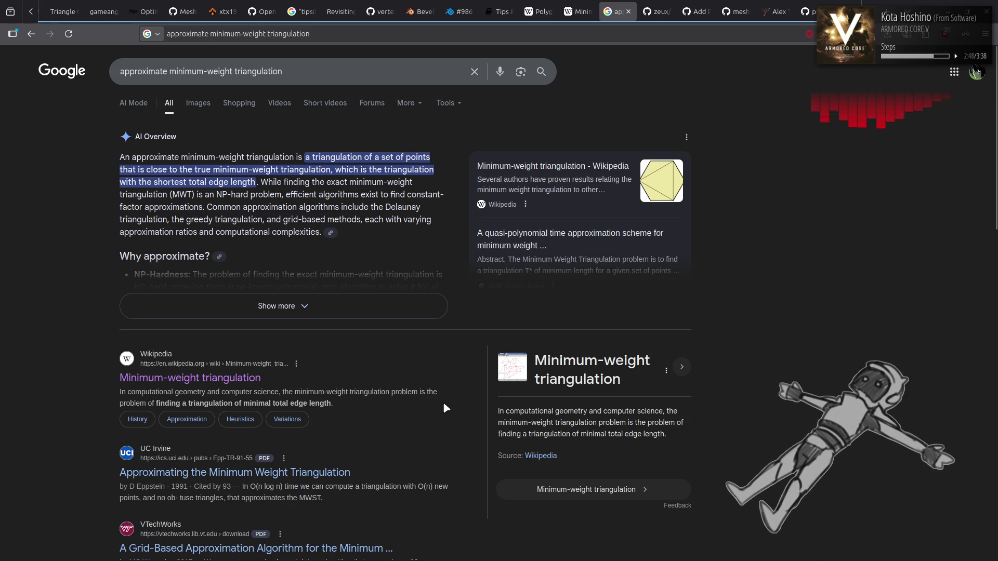
- Expand the AI Overview, then open the UC Irvine 'Approximating the Minimum Weight Triangulation' PDF
{"action": "left_click", "coordinate": [415, 307]}
{"action": "scroll", "coordinate": [705, 370], "scroll_direction": "down", "scroll_amount": 1}
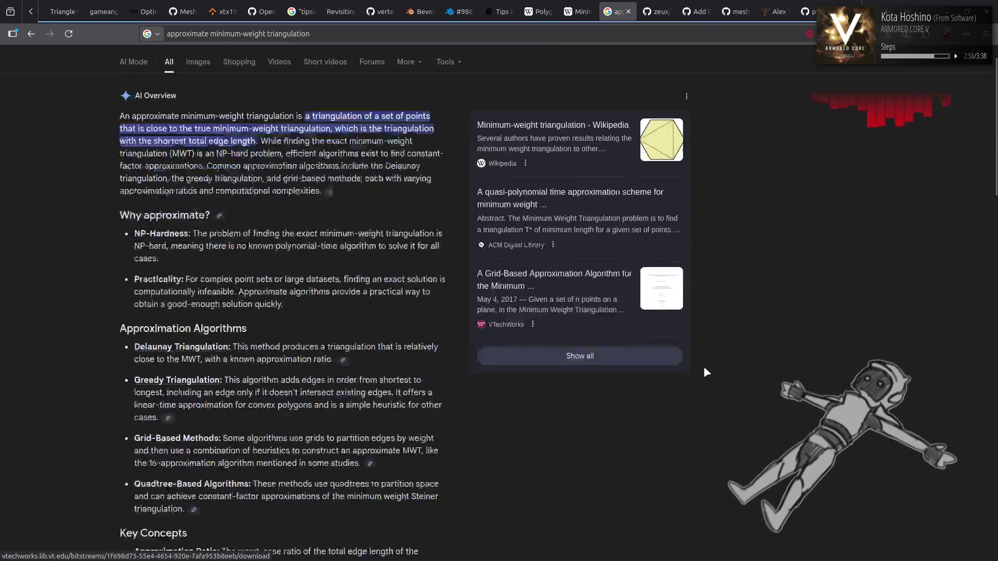
{"action": "scroll", "coordinate": [707, 367], "scroll_direction": "down", "scroll_amount": 6}
{"action": "scroll", "coordinate": [444, 414], "scroll_direction": "down", "scroll_amount": 4}
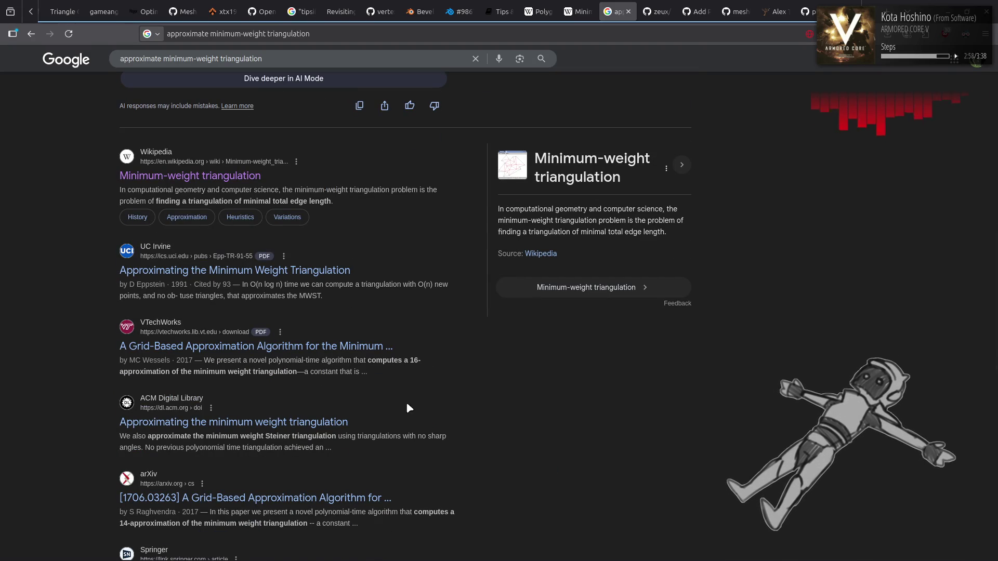
{"action": "left_click", "coordinate": [334, 274]}
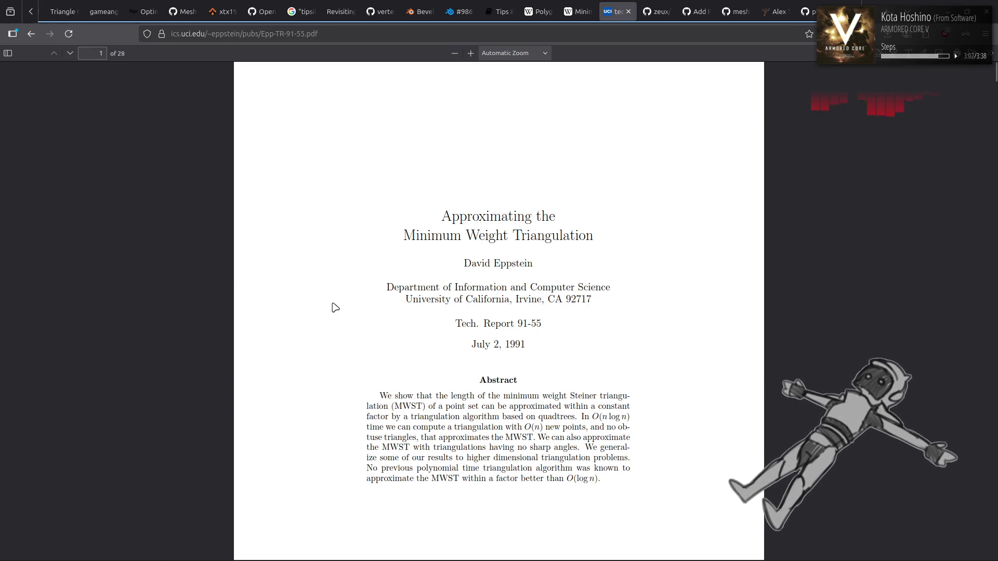
- Read the paper's abstract and Introduction on optimal and Steiner triangulations, reaching page 2
{"action": "scroll", "coordinate": [335, 307], "scroll_direction": "down", "scroll_amount": 5}
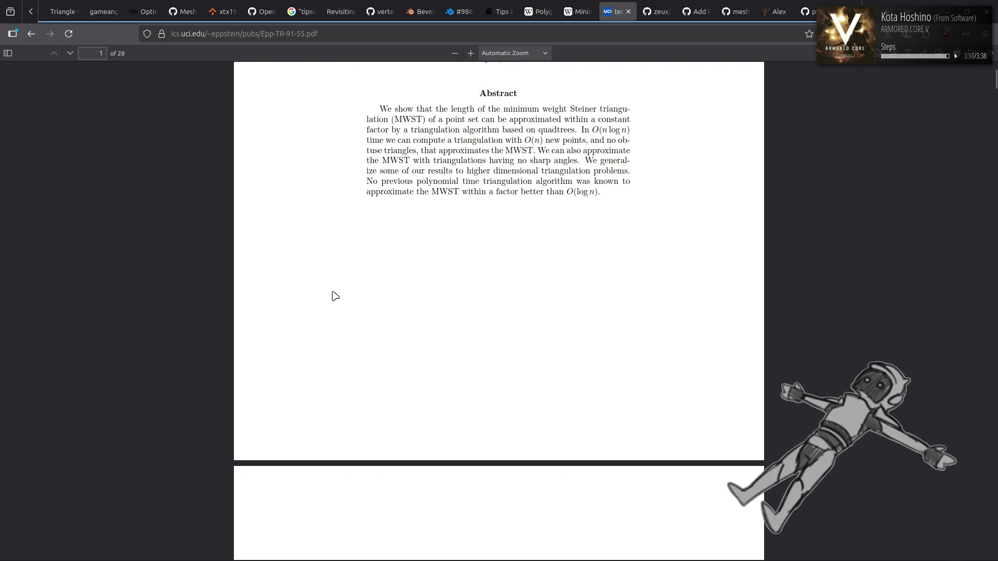
{"action": "scroll", "coordinate": [307, 310], "scroll_direction": "down", "scroll_amount": 5}
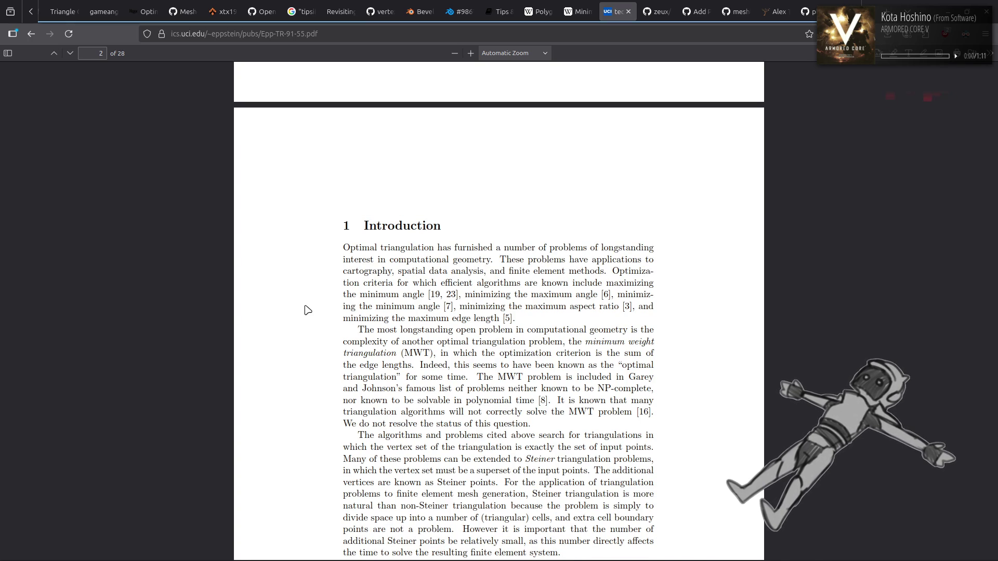
{"action": "scroll", "coordinate": [307, 310], "scroll_direction": "down", "scroll_amount": 4}
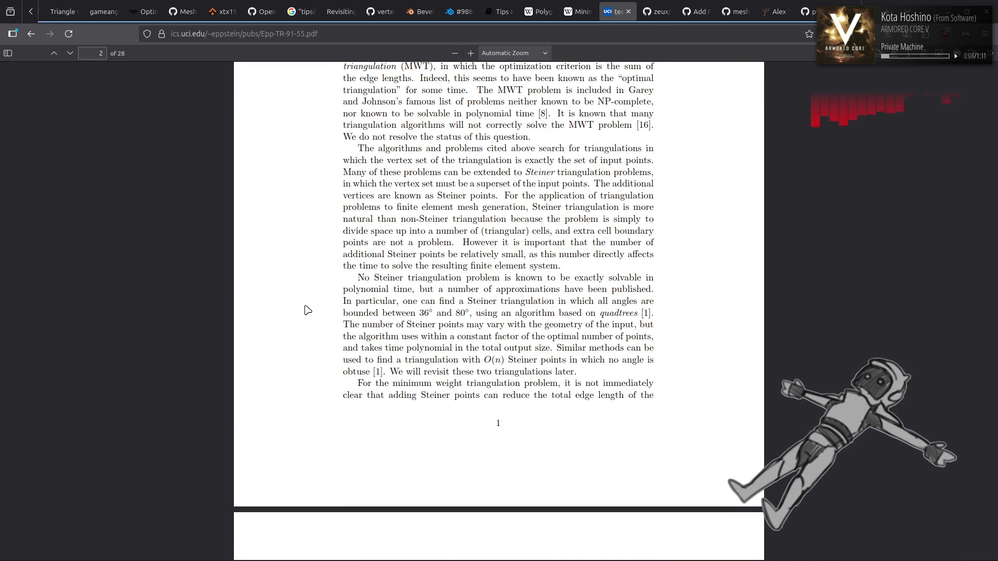
{"action": "scroll", "coordinate": [308, 310], "scroll_direction": "down", "scroll_amount": 6}
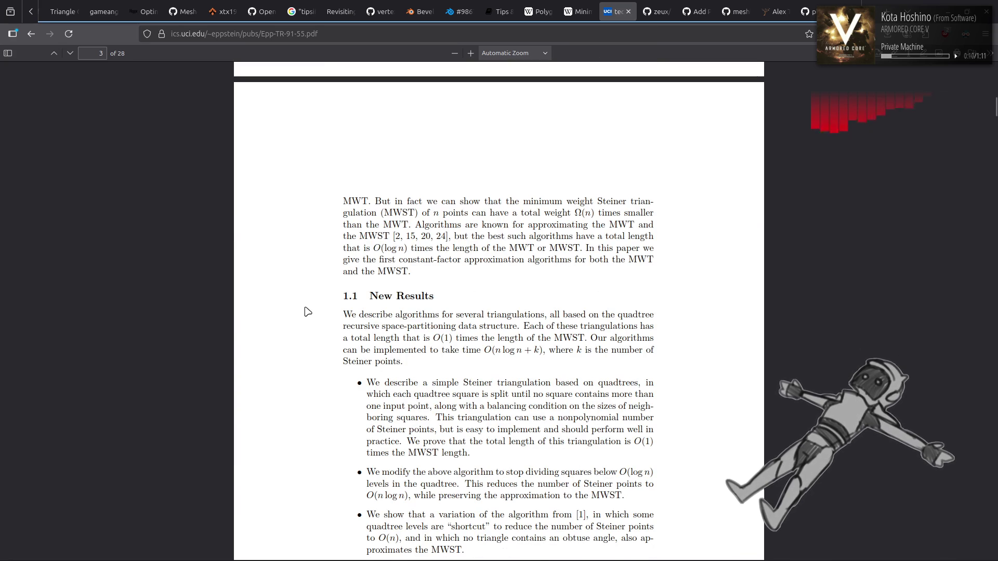
- Read through 1.1 New Results and 1.2 Related Work to 1.3 Organization of this Paper
{"action": "scroll", "coordinate": [307, 311], "scroll_direction": "down", "scroll_amount": 2}
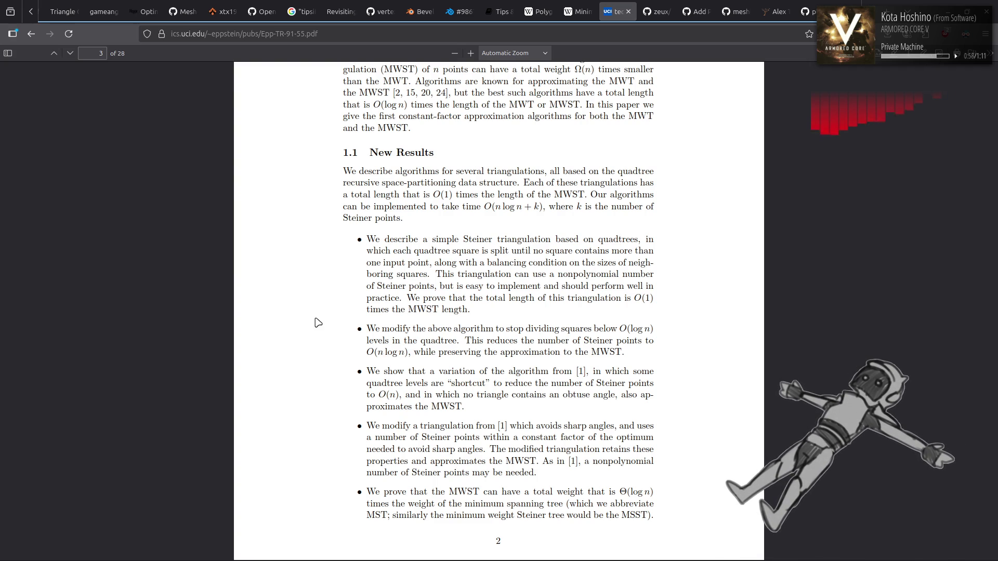
{"action": "scroll", "coordinate": [318, 322], "scroll_direction": "down", "scroll_amount": 6}
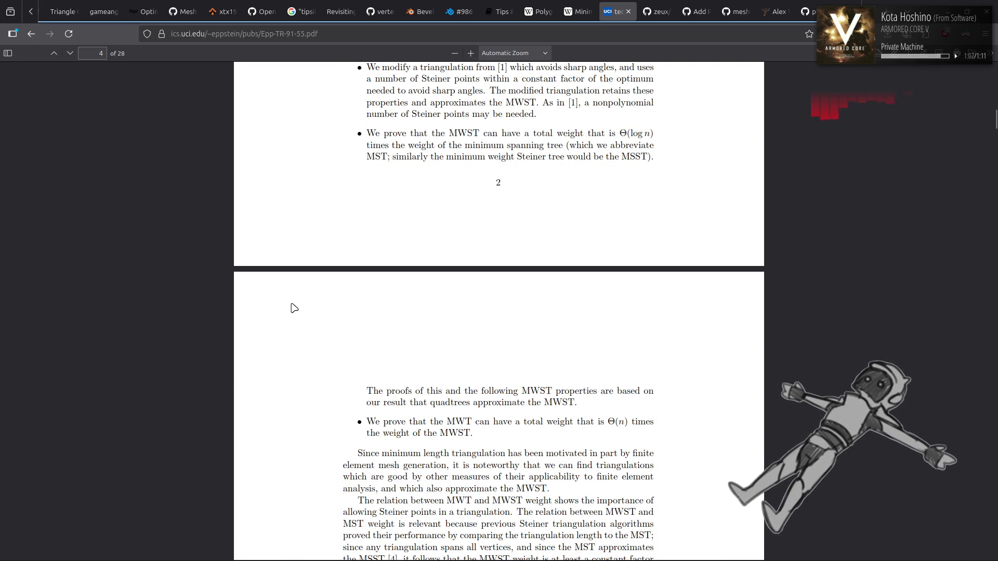
{"action": "scroll", "coordinate": [294, 308], "scroll_direction": "down", "scroll_amount": 4}
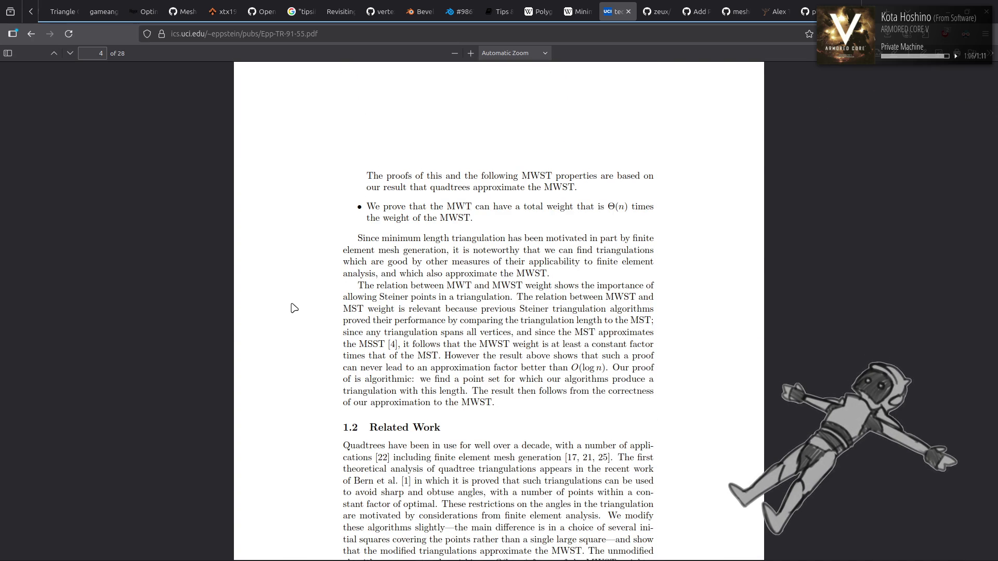
{"action": "scroll", "coordinate": [294, 308], "scroll_direction": "down", "scroll_amount": 5}
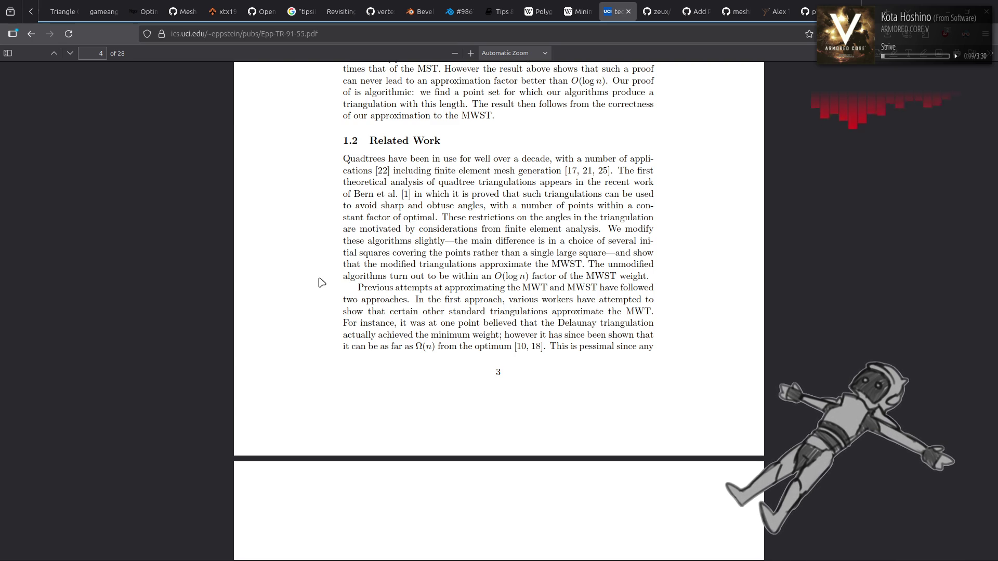
{"action": "scroll", "coordinate": [321, 283], "scroll_direction": "down", "scroll_amount": 15}
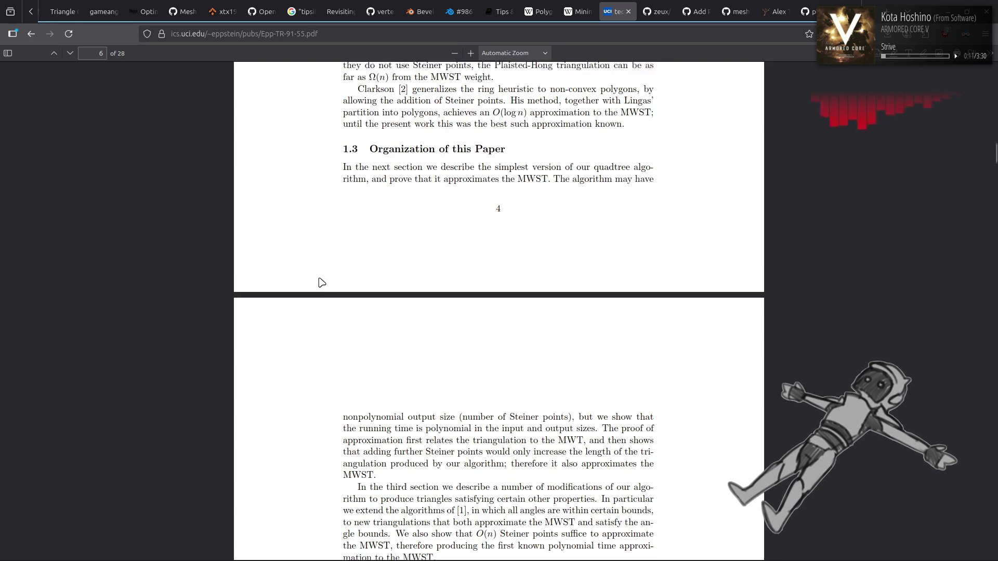
- Scroll to section 2 Basic Quadtree Triangulation, subsection 2.1 Triangulation Algorithm
{"action": "scroll", "coordinate": [322, 283], "scroll_direction": "down", "scroll_amount": 10}
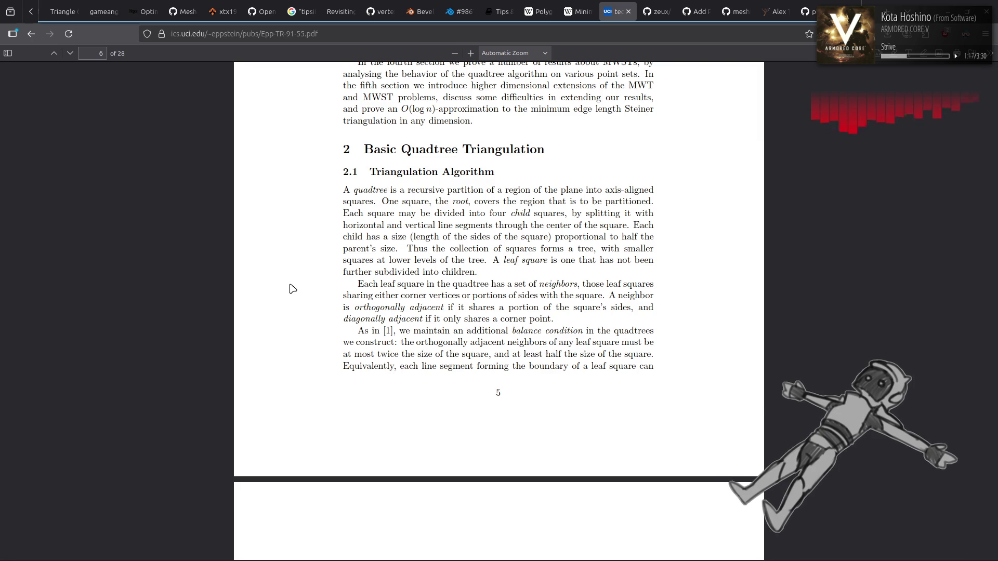
- Read past quadtree Figures 1 and 2 to section 2.2 Implementation Details on page 9
{"action": "scroll", "coordinate": [293, 289], "scroll_direction": "down", "scroll_amount": 5}
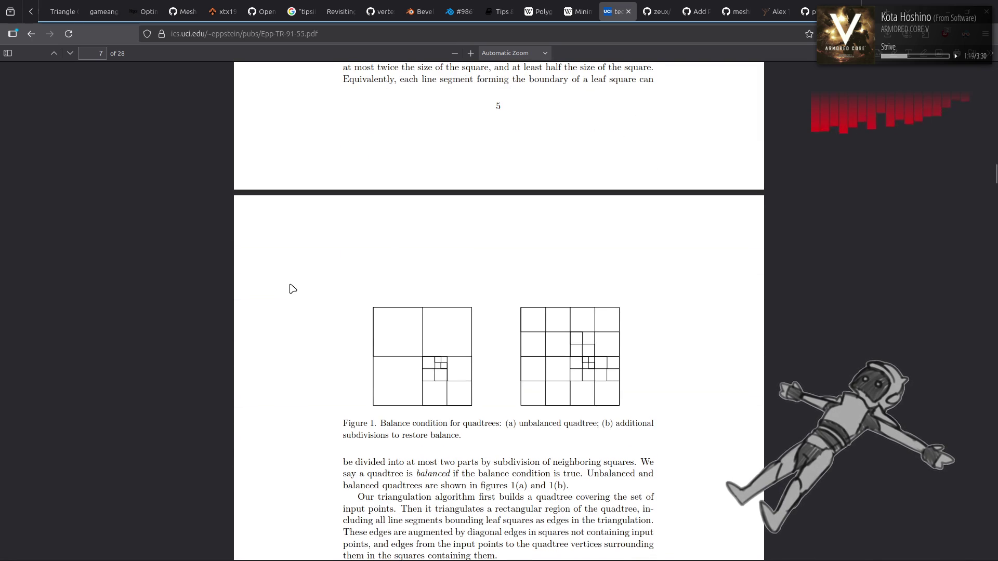
{"action": "scroll", "coordinate": [292, 289], "scroll_direction": "down", "scroll_amount": 1}
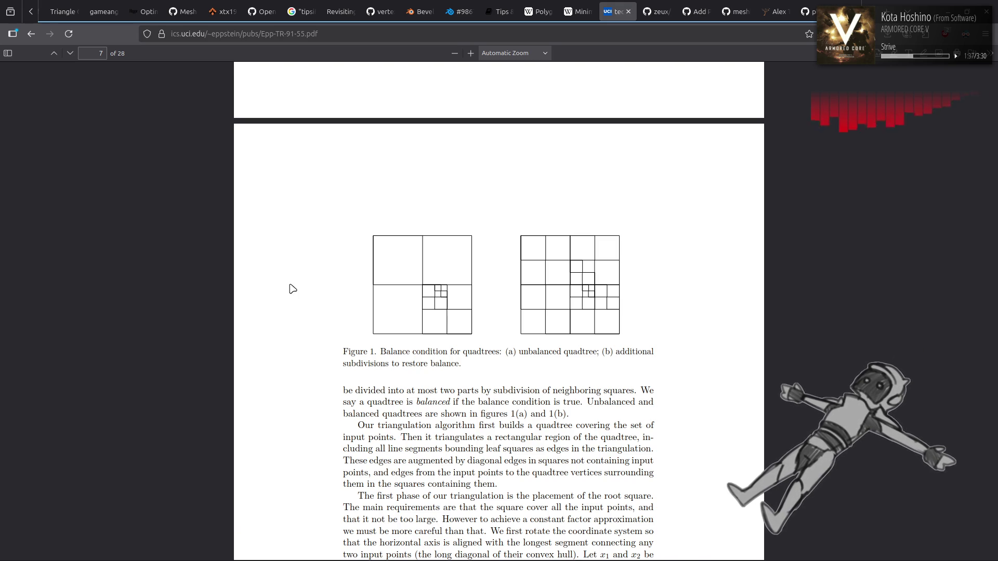
{"action": "scroll", "coordinate": [292, 289], "scroll_direction": "down", "scroll_amount": 10}
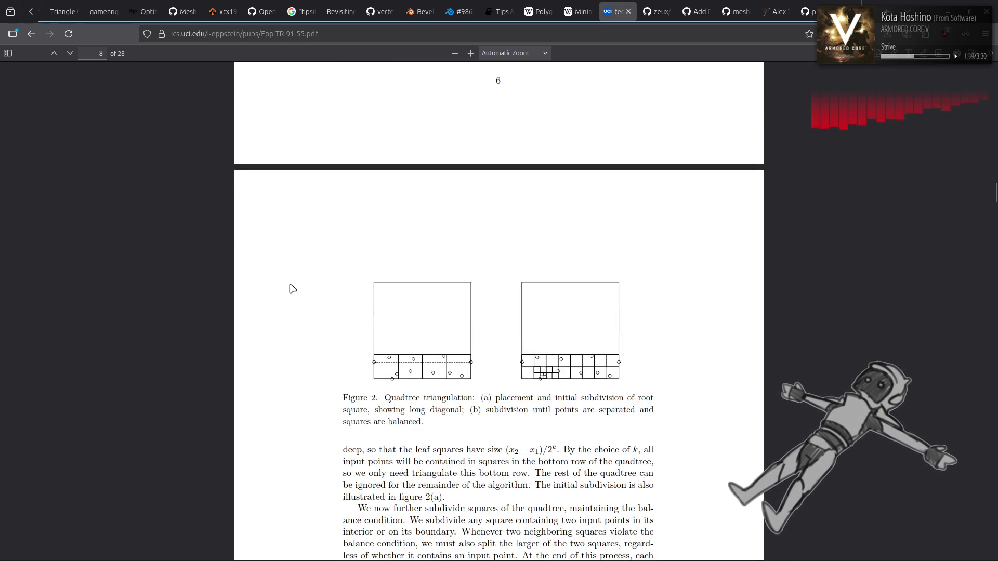
{"action": "scroll", "coordinate": [293, 289], "scroll_direction": "up", "scroll_amount": 4}
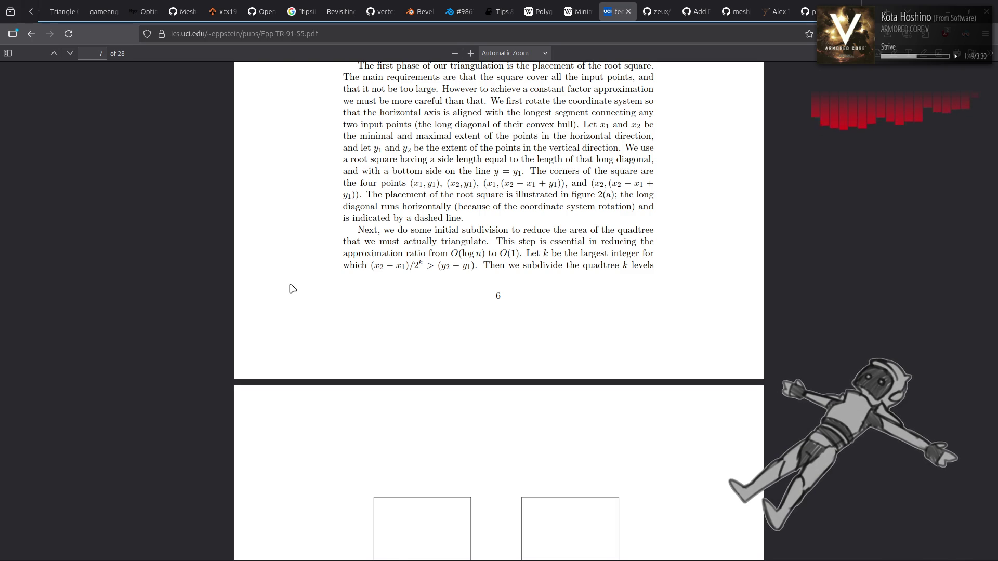
{"action": "scroll", "coordinate": [293, 288], "scroll_direction": "down", "scroll_amount": 4}
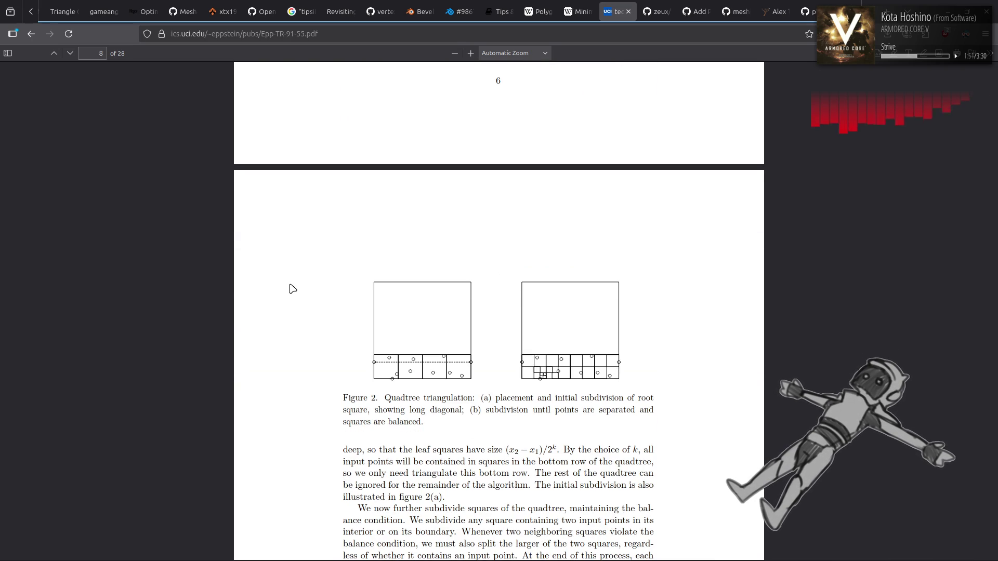
{"action": "scroll", "coordinate": [293, 289], "scroll_direction": "down", "scroll_amount": 8}
{"action": "scroll", "coordinate": [293, 289], "scroll_direction": "down", "scroll_amount": 8}
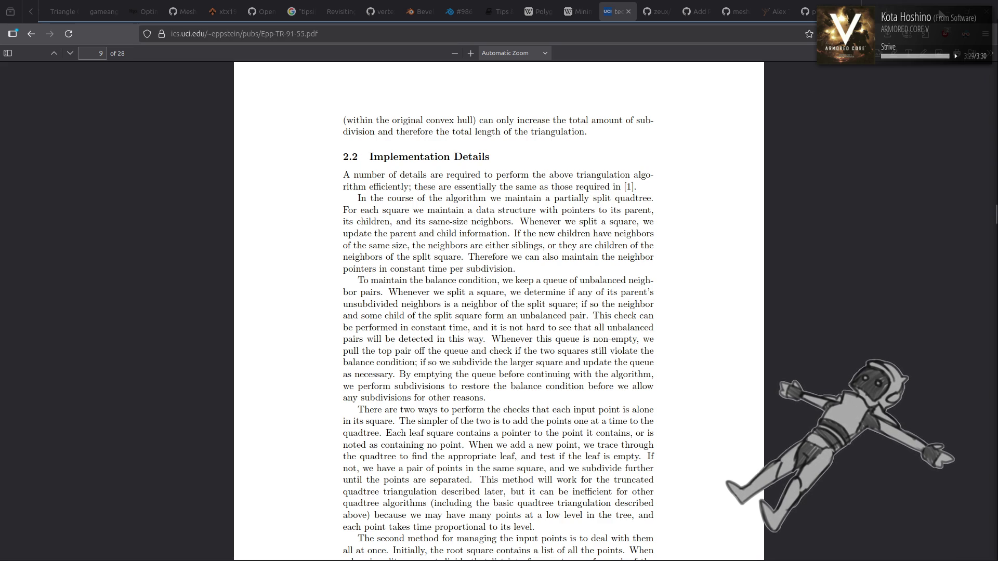
- Switch away from the Firefox paper toward the Blender hd0210 window with Alt+Tab
{"action": "key", "text": "alt+Tab"}
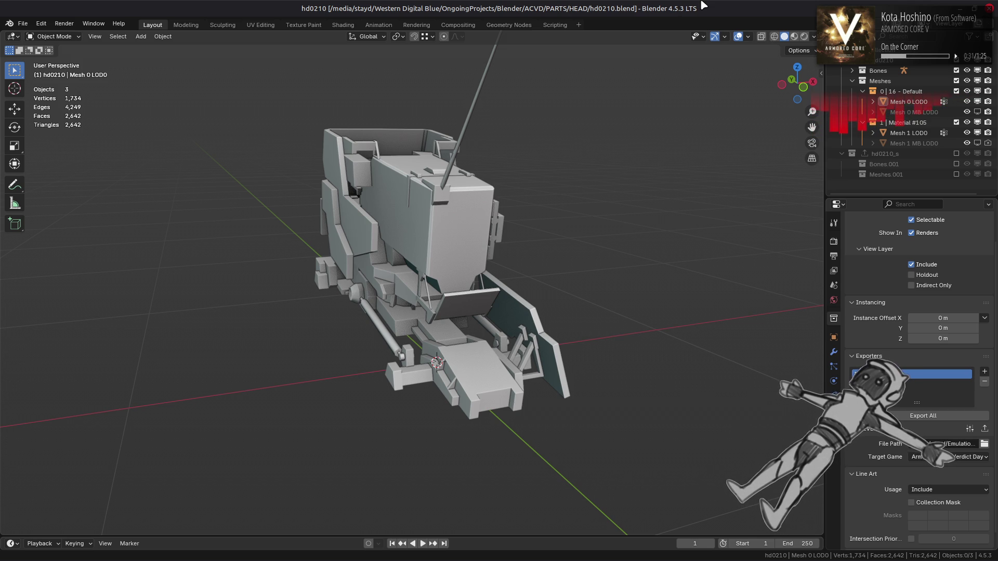
- Bring up the window switcher over the hd0210.blend mech head model
{"action": "key", "text": "alt+Tab"}
{"action": "key", "text": "alt+Tab"}
{"action": "key", "text": "alt+Tab"}
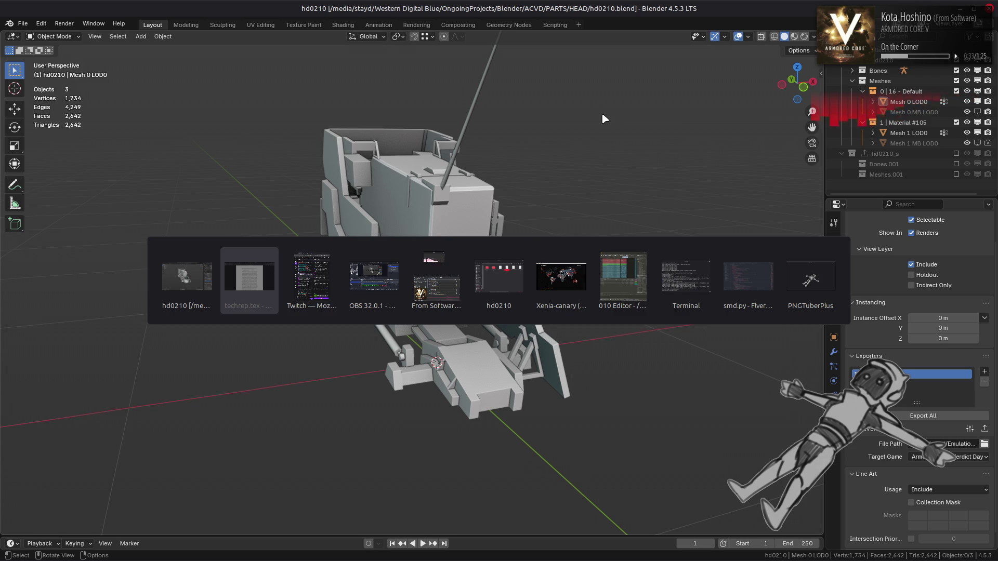
- In the hd0210 Nemo window, open the hd0210_m-bnd-dcx folder and select hd0210.flv
{"action": "key", "text": "alt+Tab"}
{"action": "key", "text": "alt+Tab"}
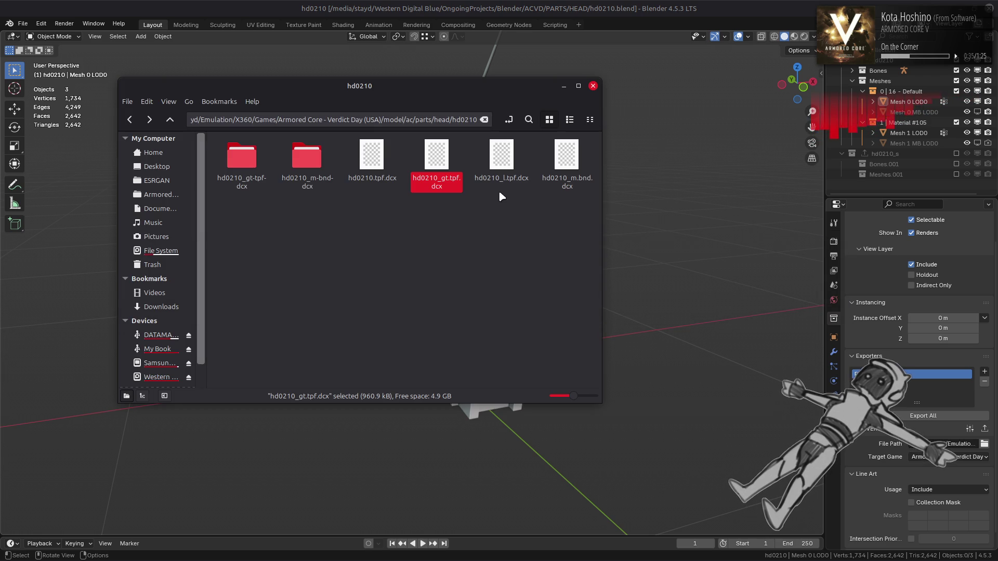
{"action": "double_click", "coordinate": [318, 164]}
{"action": "left_click", "coordinate": [314, 164]}
{"action": "left_click", "coordinate": [241, 159]}
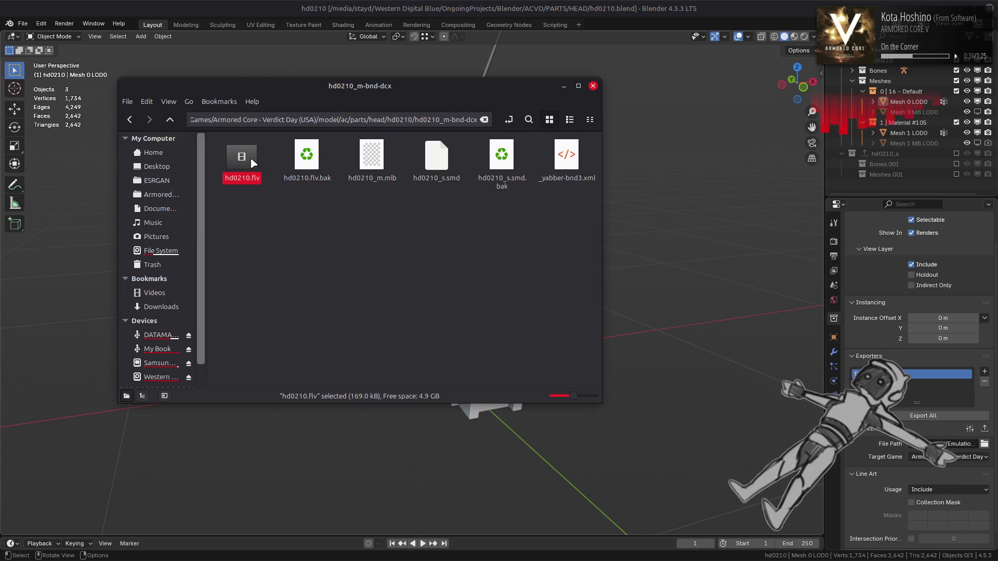